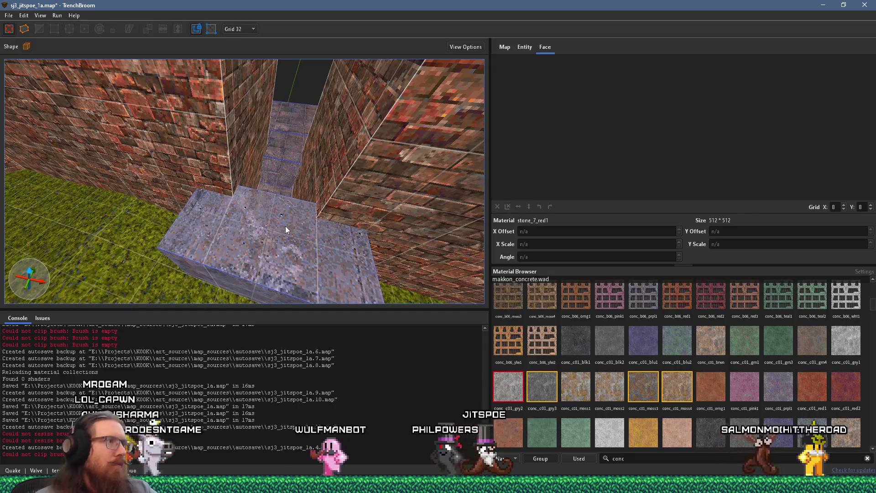
# Step: Select the bottom concrete step, switch to the 8-unit grid and lower it by 8 units
pyautogui.click(275, 228)
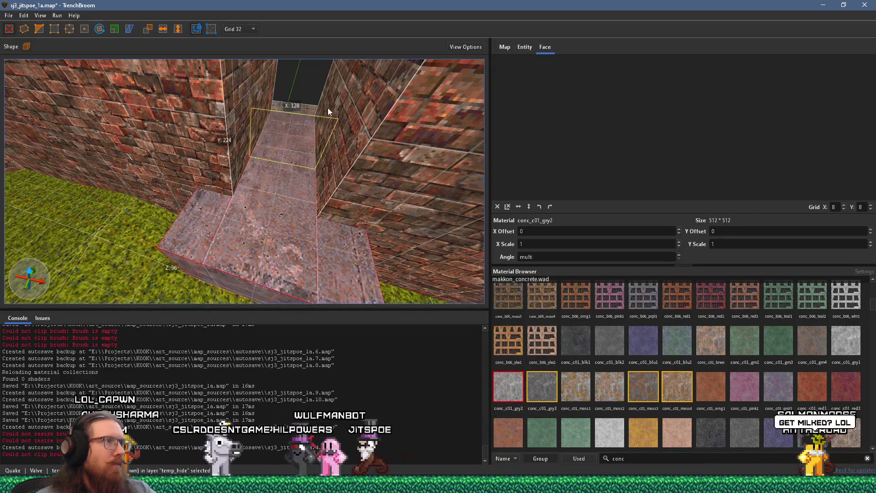
pyautogui.moveTo(327, 108)
pyautogui.mouseDown()
pyautogui.moveTo(259, 168)
pyautogui.moveTo(166, 103)
pyautogui.moveTo(192, 163)
pyautogui.moveTo(272, 185)
pyautogui.moveTo(215, 221)
pyautogui.moveTo(227, 215)
pyautogui.moveTo(225, 264)
pyautogui.moveTo(288, 219)
pyautogui.mouseUp()
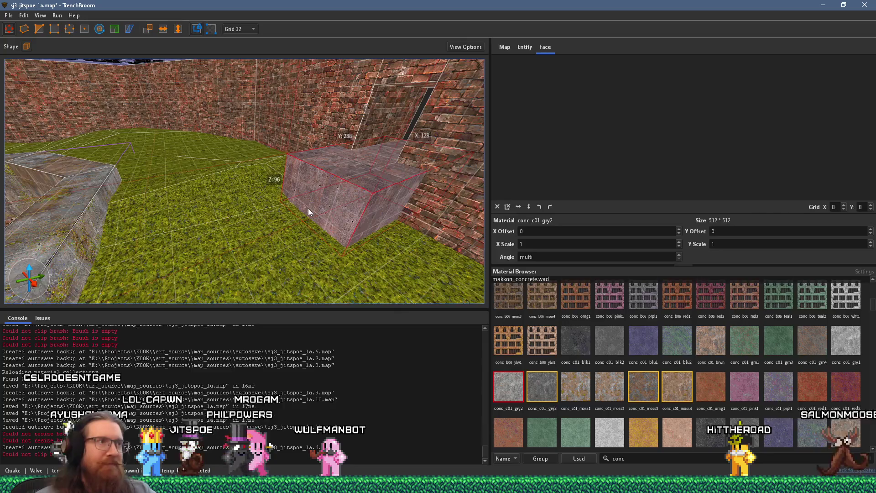
pyautogui.moveTo(353, 199); pyautogui.dragTo(234, 207)
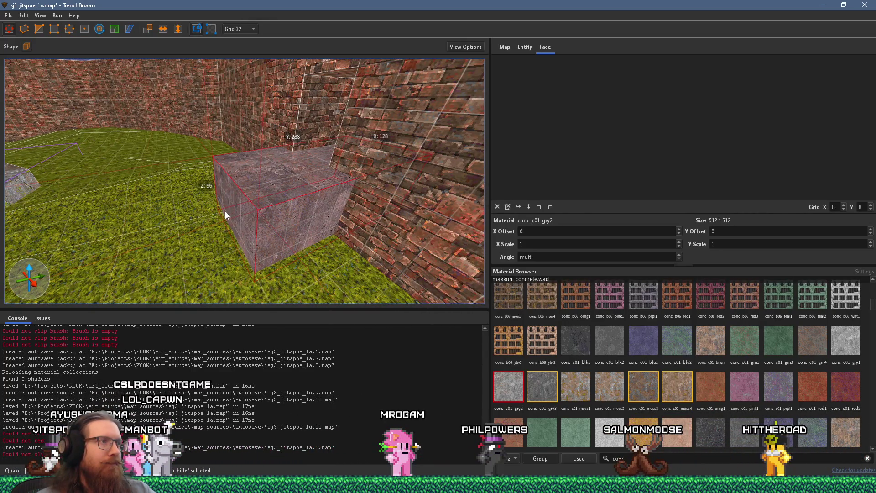
pyautogui.moveTo(218, 216)
pyautogui.mouseDown()
pyautogui.moveTo(150, 151)
pyautogui.moveTo(201, 217)
pyautogui.moveTo(203, 140)
pyautogui.mouseUp()
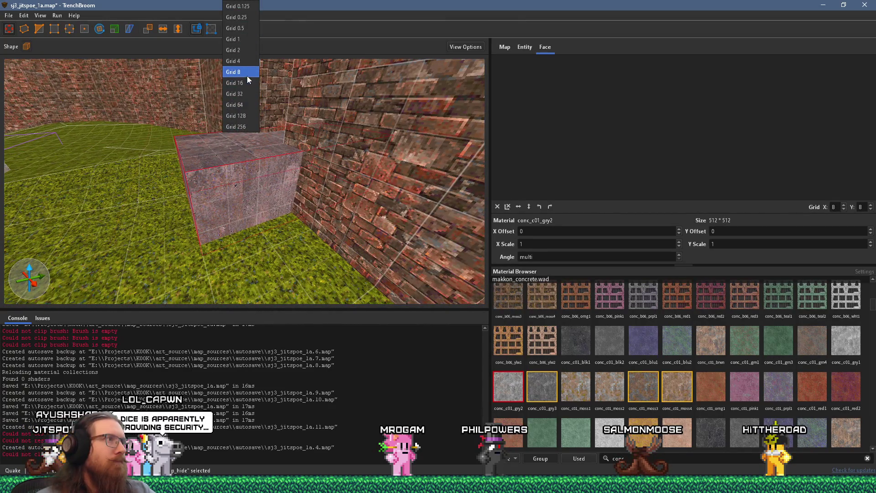
pyautogui.click(247, 74)
pyautogui.moveTo(248, 76)
pyautogui.mouseDown()
pyautogui.moveTo(258, 187)
pyautogui.moveTo(270, 195)
pyautogui.moveTo(274, 177)
pyautogui.moveTo(318, 185)
pyautogui.moveTo(445, 150)
pyautogui.moveTo(344, 166)
pyautogui.moveTo(355, 161)
pyautogui.moveTo(286, 201)
pyautogui.moveTo(293, 208)
pyautogui.moveTo(290, 197)
pyautogui.moveTo(301, 253)
pyautogui.moveTo(330, 283)
pyautogui.moveTo(340, 201)
pyautogui.moveTo(330, 176)
pyautogui.mouseUp()
pyautogui.moveTo(333, 217); pyautogui.dragTo(361, 257)
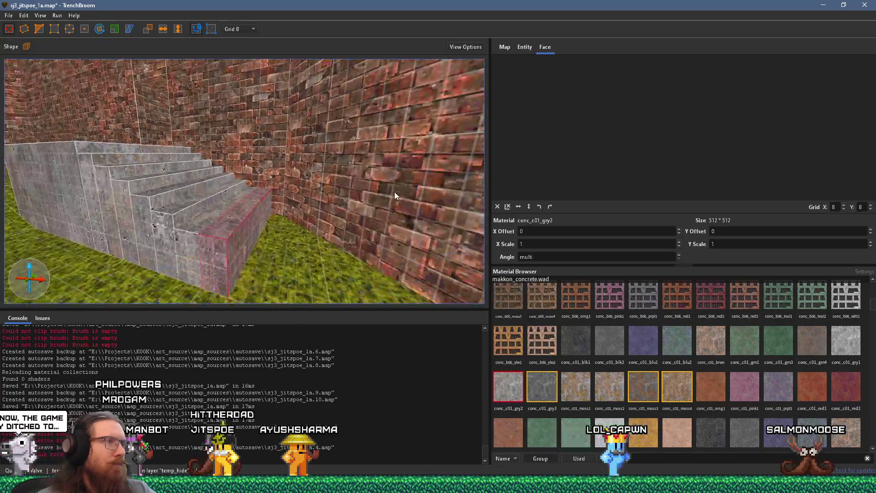
pyautogui.moveTo(290, 189)
pyautogui.mouseDown()
pyautogui.moveTo(289, 200)
pyautogui.moveTo(355, 206)
pyautogui.moveTo(263, 128)
pyautogui.moveTo(267, 139)
pyautogui.moveTo(251, 160)
pyautogui.moveTo(149, 126)
pyautogui.moveTo(203, 156)
pyautogui.moveTo(176, 160)
pyautogui.moveTo(263, 167)
pyautogui.moveTo(226, 153)
pyautogui.moveTo(286, 192)
pyautogui.moveTo(258, 174)
pyautogui.moveTo(199, 161)
pyautogui.mouseUp()
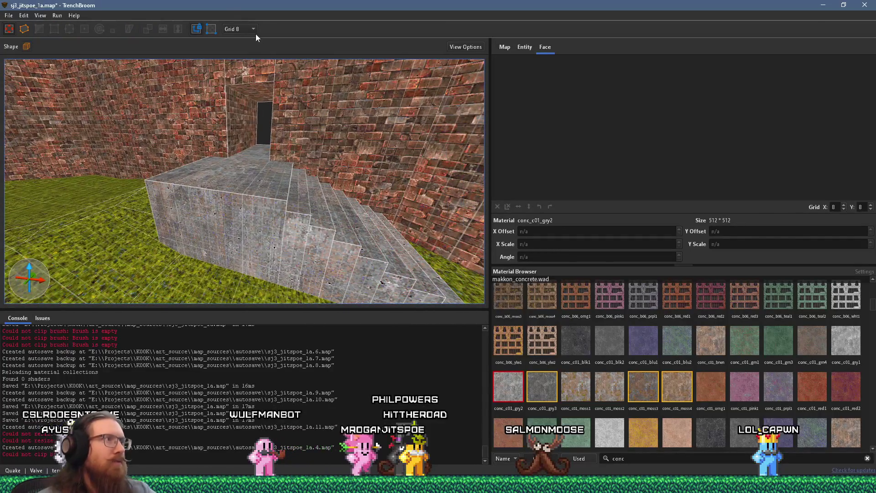
# Step: Switch back to the 32-unit grid and select the whole stair block
pyautogui.click(247, 93)
pyautogui.moveTo(246, 94)
pyautogui.mouseDown()
pyautogui.moveTo(264, 154)
pyautogui.moveTo(330, 247)
pyautogui.moveTo(428, 293)
pyautogui.mouseUp()
pyautogui.moveTo(272, 196)
pyautogui.mouseDown()
pyautogui.moveTo(265, 226)
pyautogui.moveTo(205, 151)
pyautogui.moveTo(310, 193)
pyautogui.moveTo(292, 146)
pyautogui.moveTo(258, 138)
pyautogui.moveTo(220, 189)
pyautogui.moveTo(283, 201)
pyautogui.moveTo(279, 165)
pyautogui.moveTo(276, 241)
pyautogui.moveTo(241, 180)
pyautogui.moveTo(143, 187)
pyautogui.moveTo(169, 156)
pyautogui.moveTo(191, 155)
pyautogui.moveTo(185, 179)
pyautogui.moveTo(220, 204)
pyautogui.mouseUp()
pyautogui.press('Escape')
# Step: Select the stairs' front and side faces to rotate their concrete texture to 270 degrees
pyautogui.click(259, 208)
pyautogui.moveTo(236, 165)
pyautogui.mouseDown()
pyautogui.moveTo(280, 114)
pyautogui.moveTo(342, 73)
pyautogui.moveTo(272, 130)
pyautogui.moveTo(261, 191)
pyautogui.mouseUp()
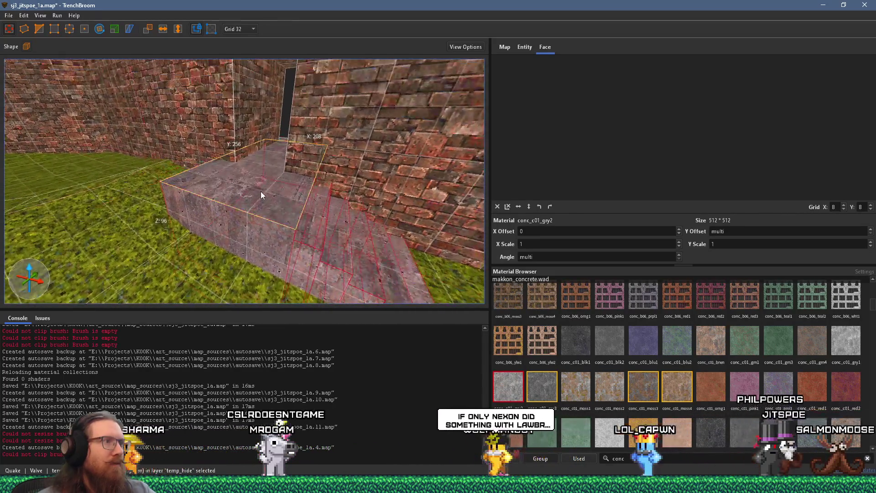
pyautogui.keyDown('shift'); pyautogui.click(261, 191); pyautogui.keyUp('shift')
pyautogui.keyDown('shift'); pyautogui.click(270, 248); pyautogui.keyUp('shift')
pyautogui.moveTo(332, 291)
pyautogui.mouseDown()
pyautogui.moveTo(288, 190)
pyautogui.moveTo(239, 138)
pyautogui.mouseUp()
pyautogui.keyDown('shift'); pyautogui.click(238, 138); pyautogui.keyUp('shift')
pyautogui.moveTo(343, 182)
pyautogui.mouseDown()
pyautogui.moveTo(361, 228)
pyautogui.moveTo(270, 181)
pyautogui.moveTo(313, 209)
pyautogui.moveTo(181, 211)
pyautogui.moveTo(269, 155)
pyautogui.moveTo(261, 174)
pyautogui.moveTo(335, 165)
pyautogui.moveTo(322, 177)
pyautogui.mouseUp()
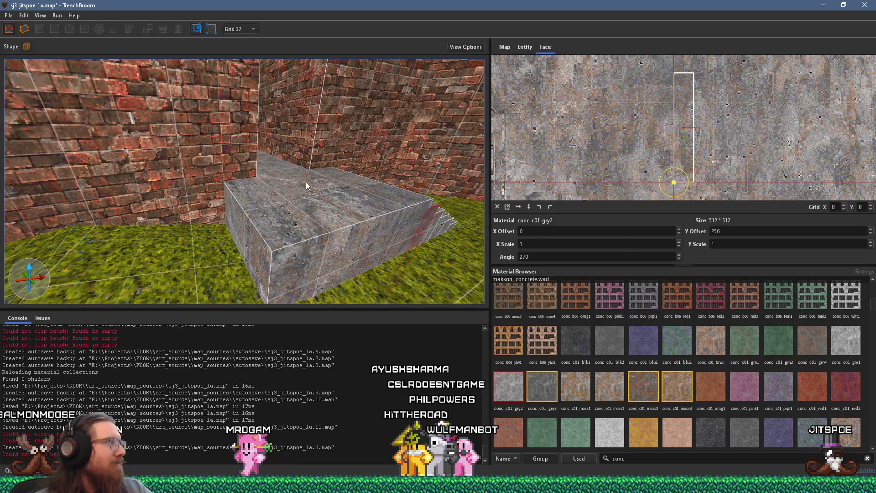
pyautogui.moveTo(303, 183)
pyautogui.mouseDown()
pyautogui.moveTo(350, 190)
pyautogui.moveTo(248, 149)
pyautogui.moveTo(389, 236)
pyautogui.moveTo(351, 141)
pyautogui.moveTo(336, 201)
pyautogui.moveTo(335, 183)
pyautogui.moveTo(379, 250)
pyautogui.moveTo(338, 259)
pyautogui.moveTo(358, 226)
pyautogui.moveTo(334, 207)
pyautogui.moveTo(264, 182)
pyautogui.moveTo(306, 189)
pyautogui.moveTo(308, 174)
pyautogui.moveTo(258, 239)
pyautogui.moveTo(206, 236)
pyautogui.moveTo(169, 199)
pyautogui.moveTo(280, 204)
pyautogui.moveTo(327, 193)
pyautogui.moveTo(506, 210)
pyautogui.mouseUp()
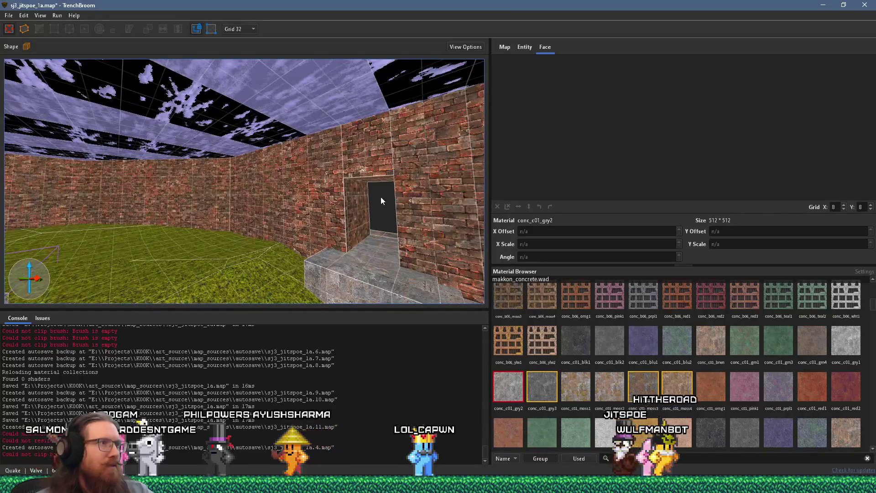
# Step: Clip the brick wall brush above the doorway into two horizontal pieces
pyautogui.click(377, 170)
pyautogui.moveTo(421, 181)
pyautogui.mouseDown()
pyautogui.moveTo(322, 165)
pyautogui.moveTo(348, 182)
pyautogui.mouseUp()
pyautogui.scroll(2, 350, 179)
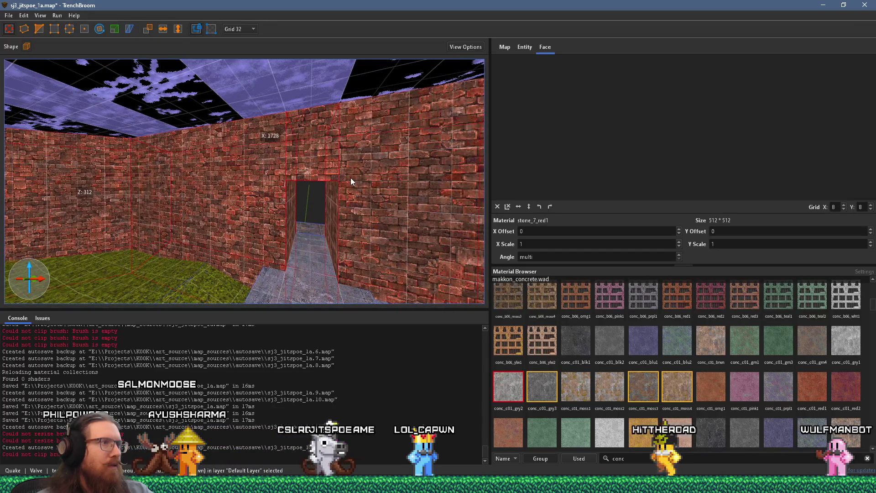
pyautogui.keyDown('shift'); pyautogui.click(334, 171); pyautogui.keyUp('shift')
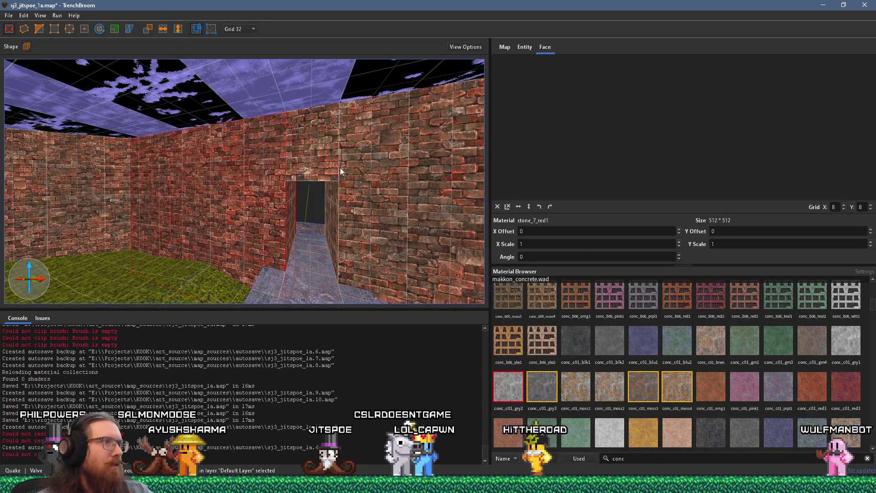
pyautogui.keyDown('ctrl'); pyautogui.click(371, 169); pyautogui.keyUp('ctrl')
pyautogui.click(325, 159)
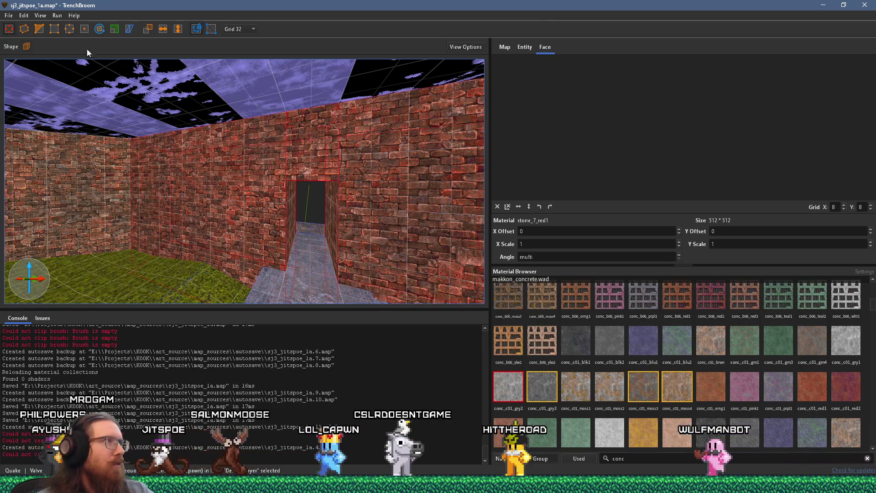
pyautogui.click(387, 182)
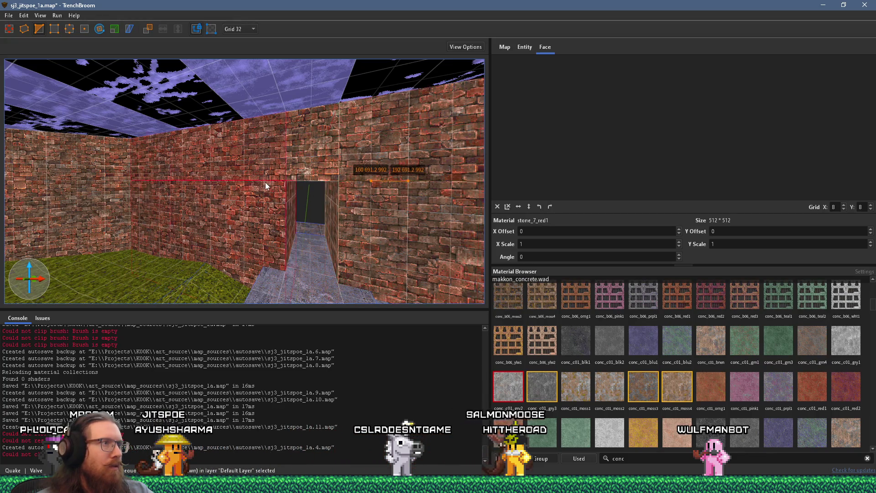
pyautogui.press('Delete')
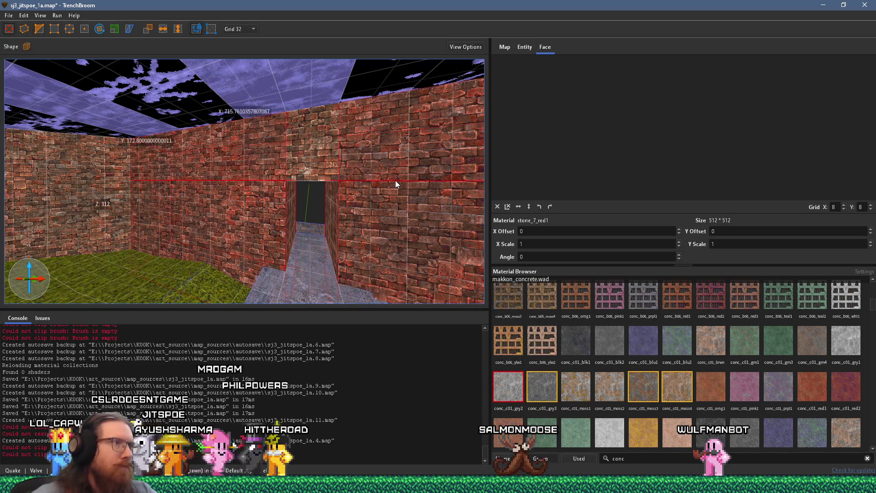
pyautogui.press('Return')
# Step: Realign the stone_7_red1 brick faces beside the doorway, setting X offset 307.2
pyautogui.scroll(5, 377, 162)
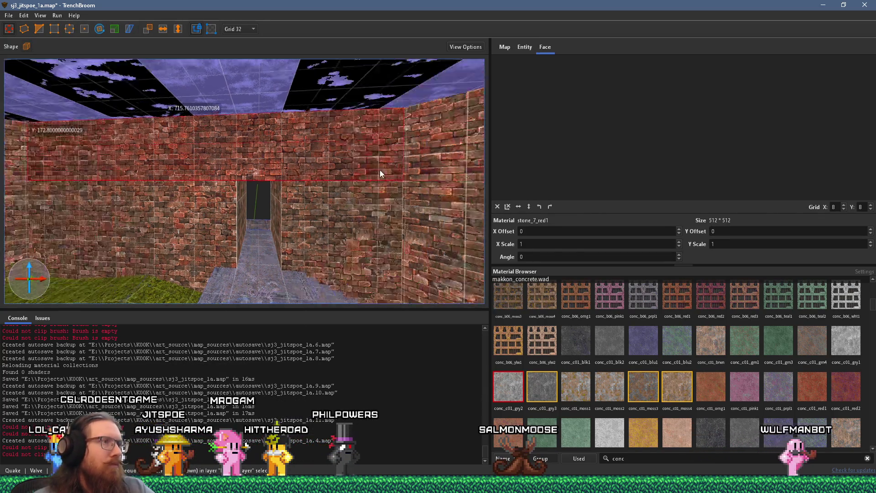
pyautogui.keyDown('shift'); pyautogui.click(371, 174); pyautogui.keyUp('shift')
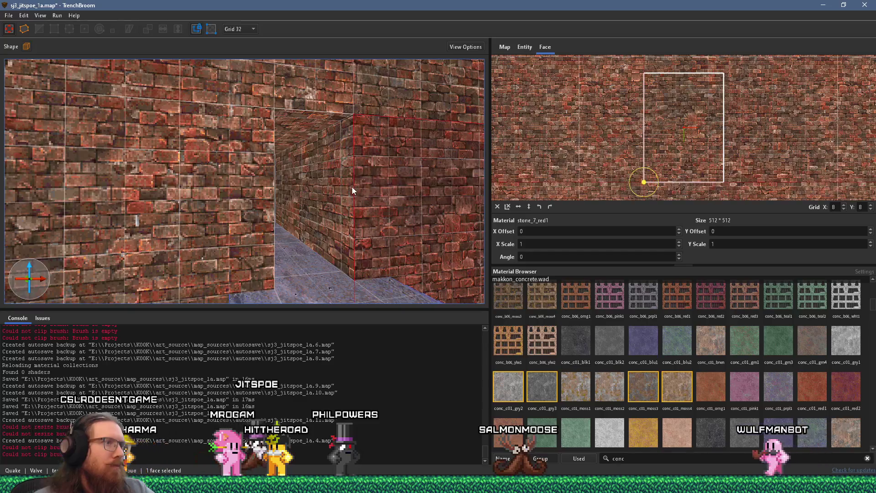
pyautogui.scroll(-5, 245, 214)
pyautogui.keyDown('shift'); pyautogui.click(245, 213); pyautogui.keyUp('shift')
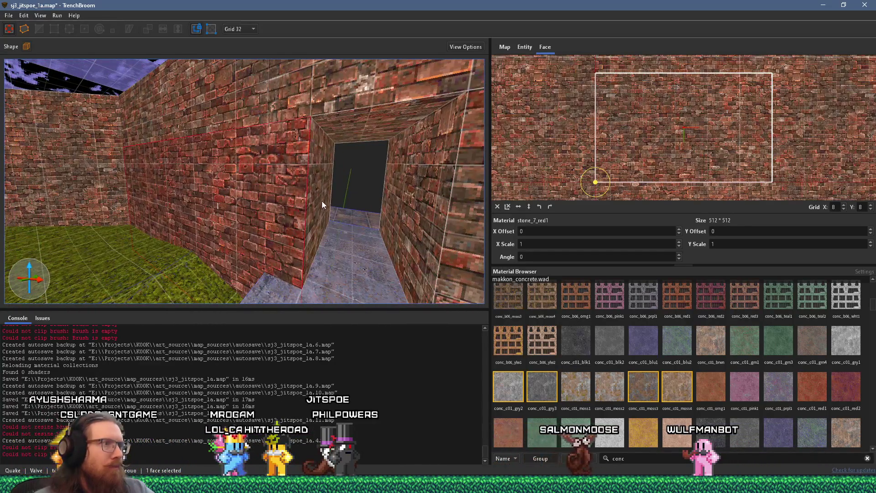
pyautogui.scroll(5, 327, 200)
pyautogui.scroll(-5, 298, 189)
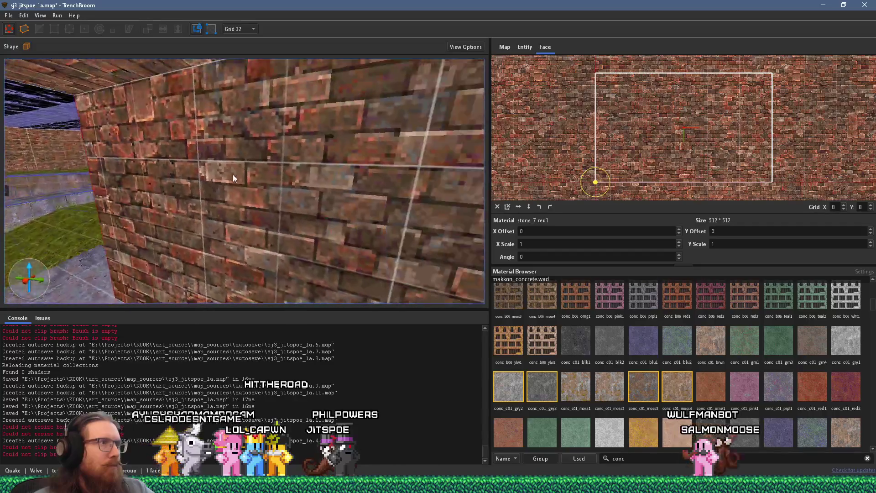
pyautogui.keyDown('shift'); pyautogui.click(261, 174); pyautogui.keyUp('shift')
pyautogui.scroll(-5, 277, 175)
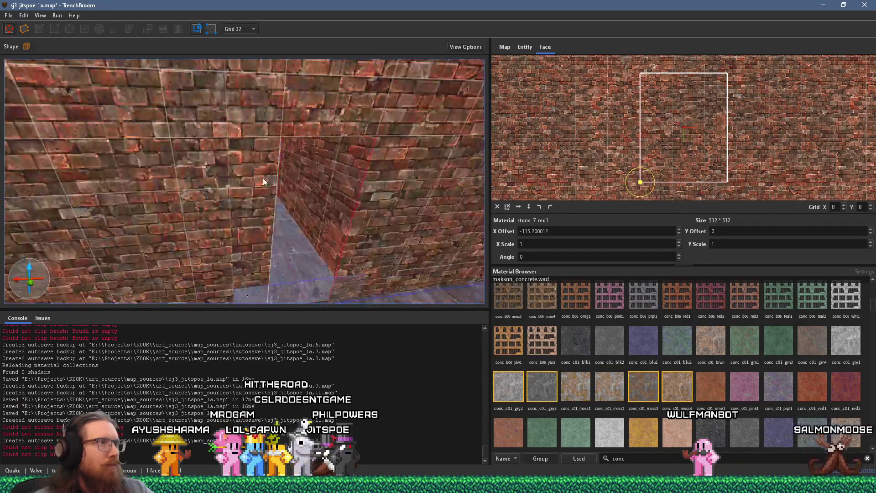
pyautogui.keyDown('shift'); pyautogui.click(175, 182); pyautogui.keyUp('shift')
pyautogui.moveTo(157, 192)
pyautogui.mouseDown()
pyautogui.moveTo(154, 176)
pyautogui.moveTo(199, 139)
pyautogui.mouseUp()
pyautogui.scroll(-8, 198, 139)
pyautogui.click(248, 242)
pyautogui.click(247, 241)
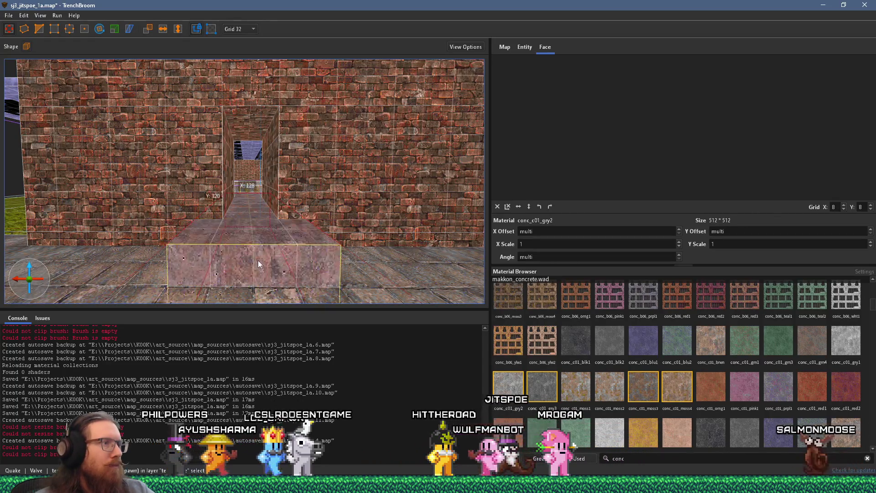
# Step: Fly over to the stray stair brushes on the concrete floor, select them and delete them
pyautogui.hotkey('ctrl', 'u')
pyautogui.moveTo(302, 230)
pyautogui.mouseDown()
pyautogui.moveTo(172, 258)
pyautogui.moveTo(182, 247)
pyautogui.moveTo(166, 240)
pyautogui.moveTo(212, 210)
pyautogui.mouseUp()
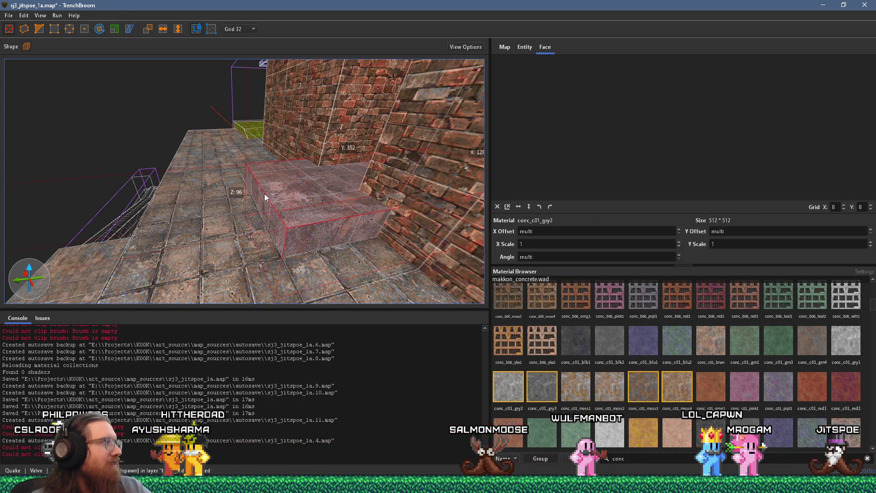
pyautogui.press('w')
pyautogui.press('w')
pyautogui.press('w')
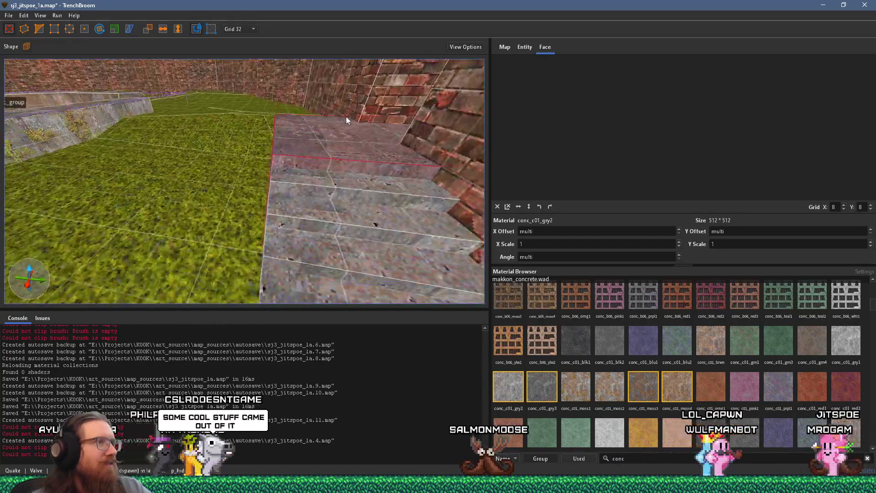
pyautogui.click(309, 187)
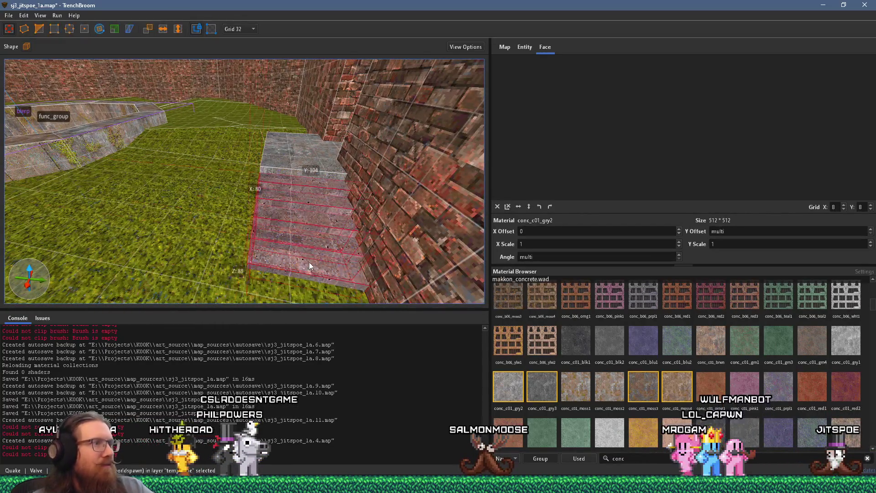
pyautogui.press('w')
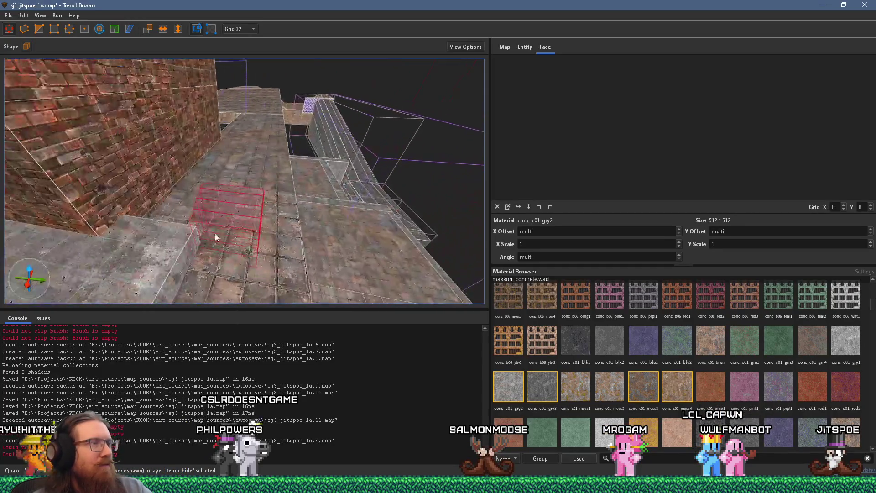
pyautogui.press('w')
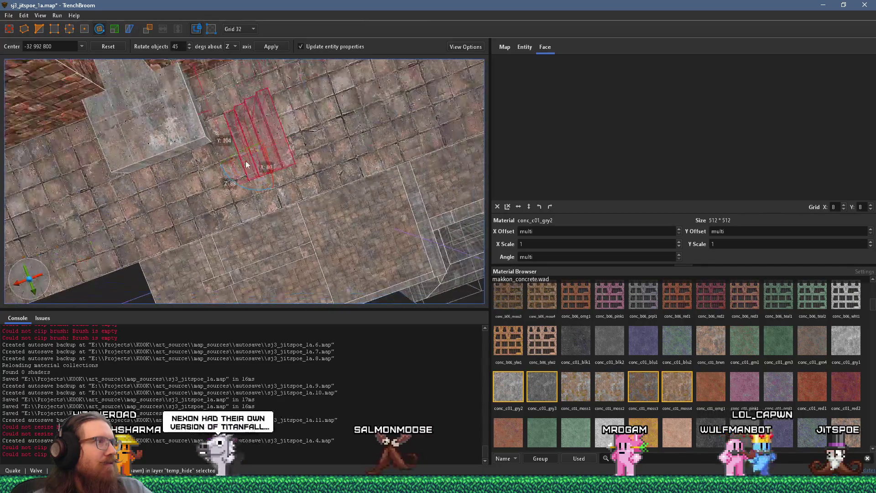
pyautogui.moveTo(248, 187)
pyautogui.mouseDown()
pyautogui.moveTo(294, 184)
pyautogui.moveTo(248, 105)
pyautogui.moveTo(262, 109)
pyautogui.mouseUp()
pyautogui.moveTo(263, 111)
pyautogui.mouseDown()
pyautogui.moveTo(275, 132)
pyautogui.moveTo(261, 133)
pyautogui.moveTo(218, 33)
pyautogui.moveTo(268, 119)
pyautogui.moveTo(298, 65)
pyautogui.moveTo(275, 91)
pyautogui.moveTo(285, 74)
pyautogui.moveTo(352, 171)
pyautogui.moveTo(395, 183)
pyautogui.mouseUp()
pyautogui.press('Delete')
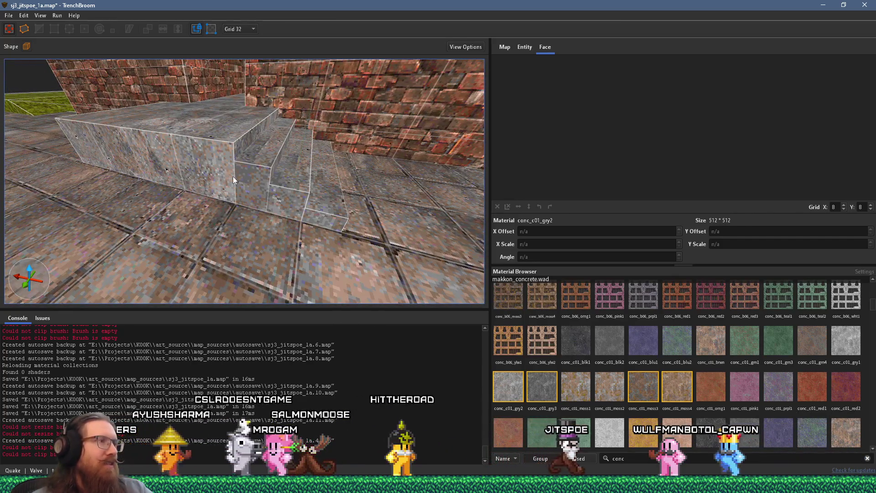
pyautogui.keyDown('shift'); pyautogui.click(234, 177); pyautogui.keyUp('shift')
pyautogui.moveTo(234, 173)
pyautogui.mouseDown()
pyautogui.moveTo(212, 188)
pyautogui.moveTo(299, 170)
pyautogui.moveTo(188, 162)
pyautogui.mouseUp()
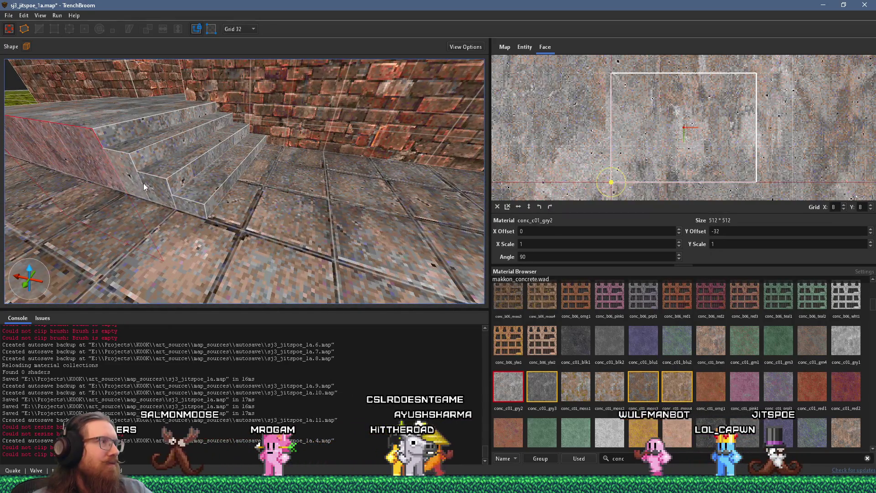
pyautogui.keyDown('shift'); pyautogui.click(199, 207); pyautogui.keyUp('shift')
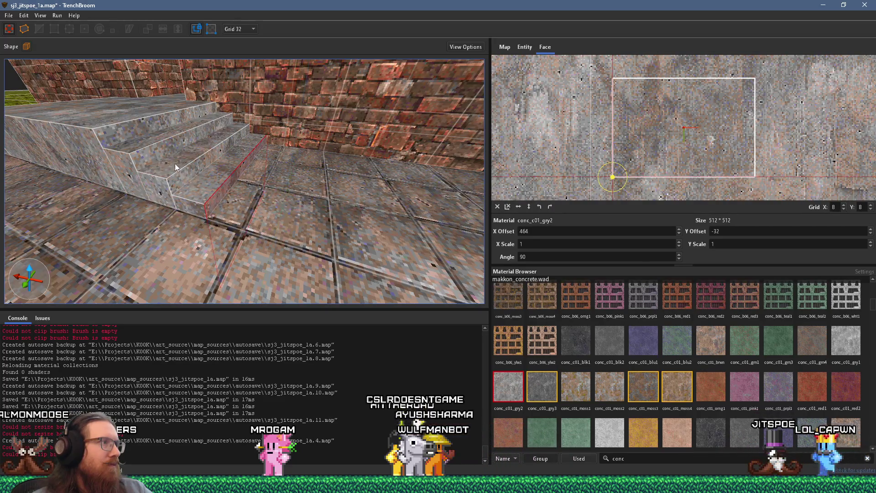
pyautogui.moveTo(130, 136)
pyautogui.mouseDown()
pyautogui.moveTo(203, 181)
pyautogui.moveTo(248, 169)
pyautogui.moveTo(111, 171)
pyautogui.moveTo(182, 181)
pyautogui.moveTo(241, 221)
pyautogui.moveTo(269, 221)
pyautogui.moveTo(267, 191)
pyautogui.moveTo(384, 228)
pyautogui.moveTo(240, 191)
pyautogui.moveTo(365, 220)
pyautogui.moveTo(273, 204)
pyautogui.moveTo(341, 223)
pyautogui.moveTo(273, 200)
pyautogui.moveTo(346, 187)
pyautogui.mouseUp()
pyautogui.press('Escape')
pyautogui.click(228, 192)
pyautogui.moveTo(231, 173)
pyautogui.mouseDown()
pyautogui.moveTo(244, 156)
pyautogui.moveTo(300, 165)
pyautogui.mouseUp()
pyautogui.click(301, 166)
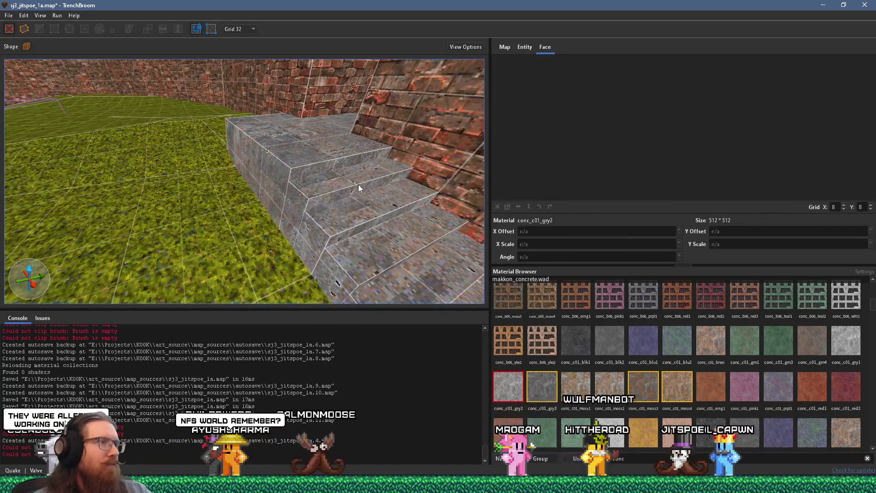
pyautogui.moveTo(357, 184); pyautogui.dragTo(333, 178)
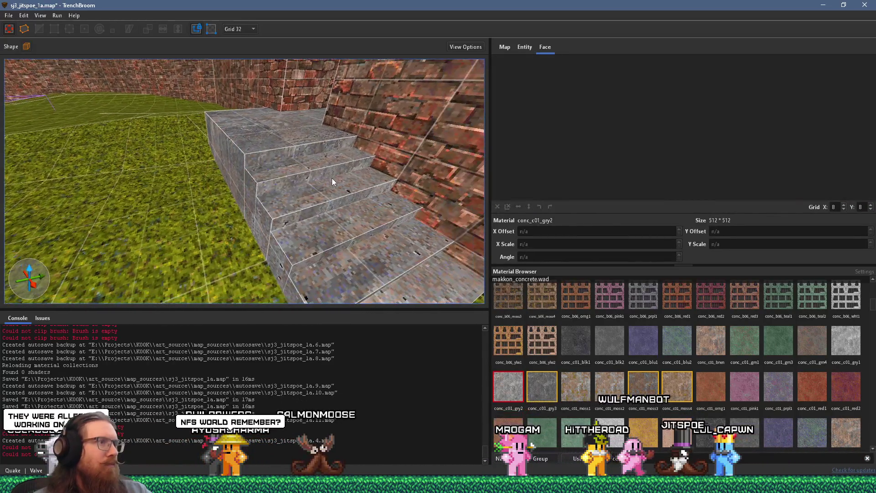
pyautogui.click(258, 188)
pyautogui.click(272, 222)
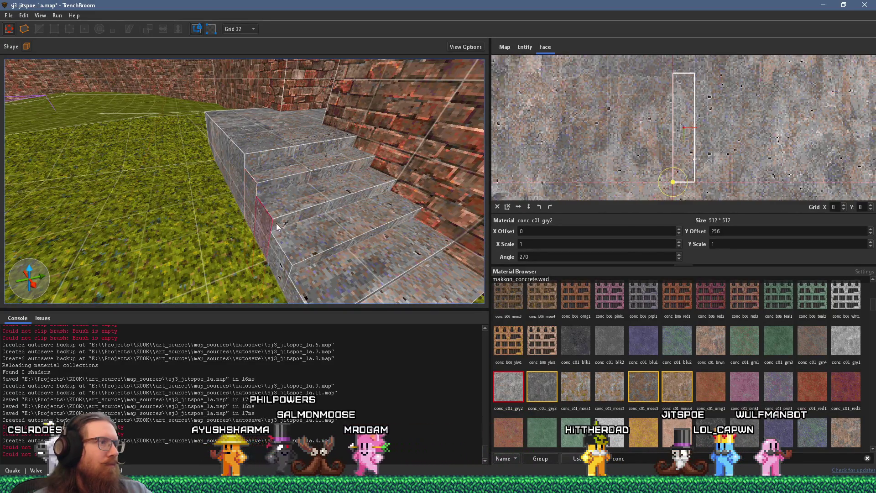
pyautogui.moveTo(308, 242); pyautogui.dragTo(292, 179)
pyautogui.click(291, 142)
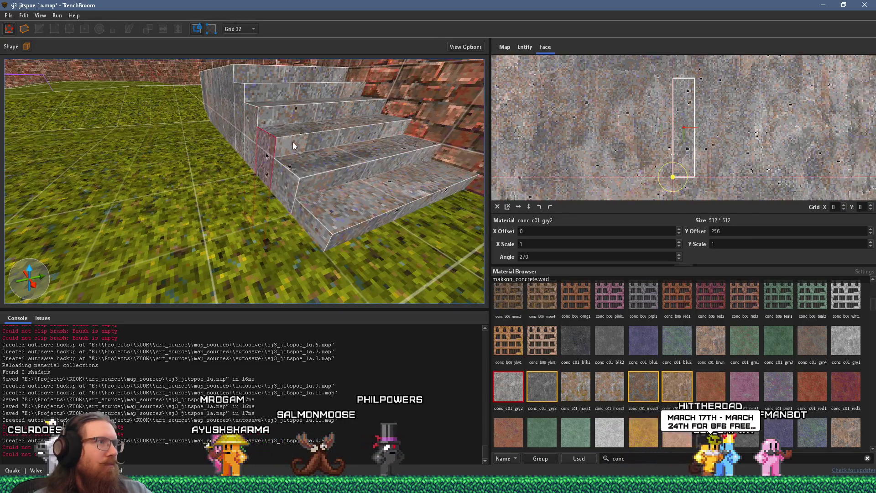
pyautogui.click(300, 186)
pyautogui.moveTo(341, 239)
pyautogui.mouseDown()
pyautogui.moveTo(298, 199)
pyautogui.moveTo(314, 250)
pyautogui.mouseUp()
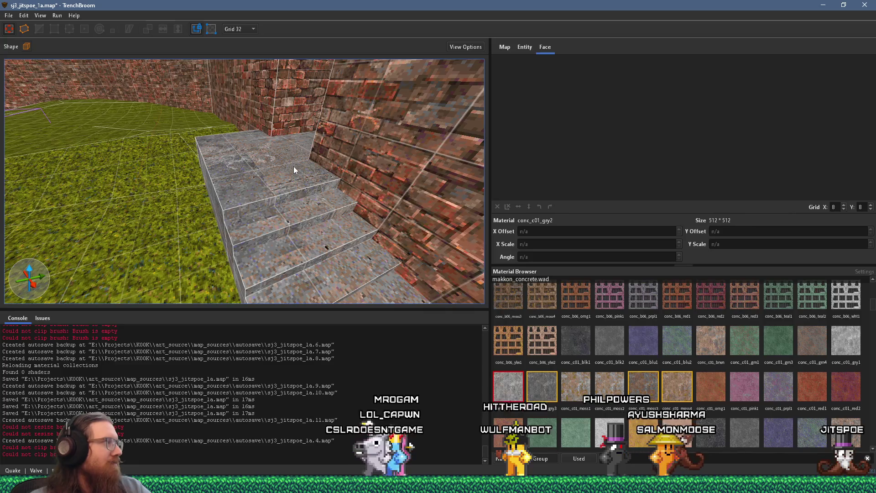
pyautogui.press('w')
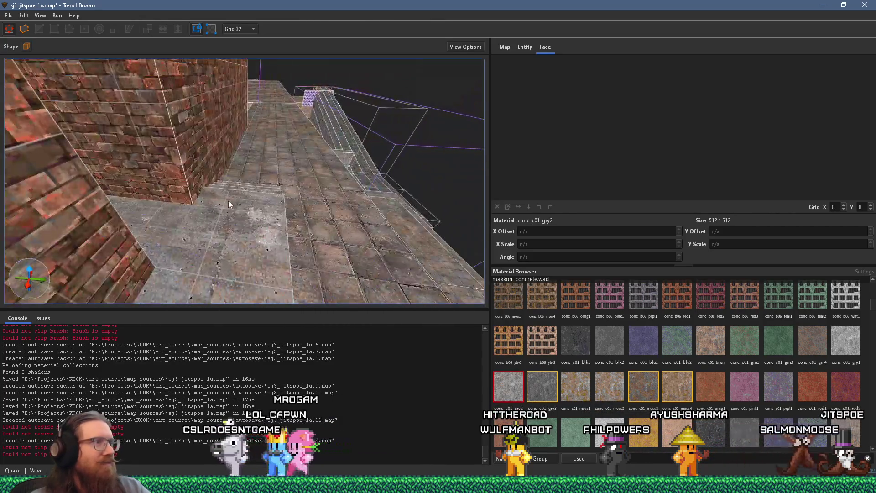
pyautogui.press('w')
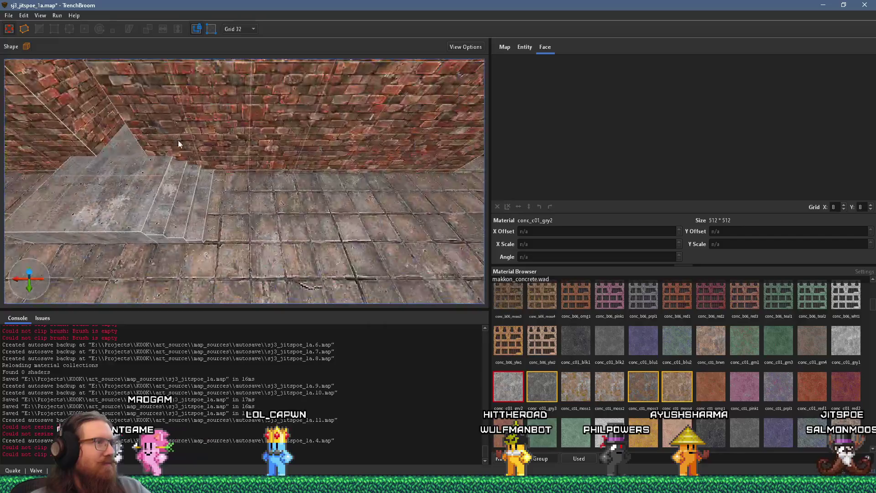
pyautogui.press('s')
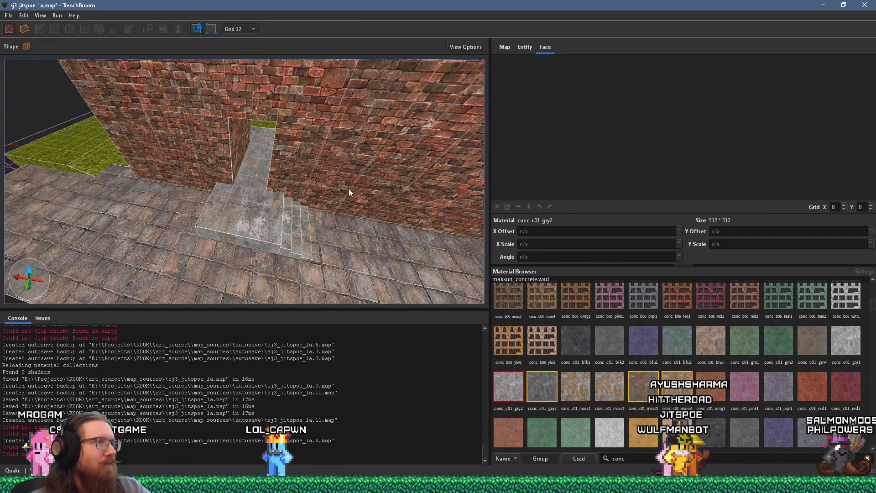
pyautogui.press('w')
pyautogui.press('w')
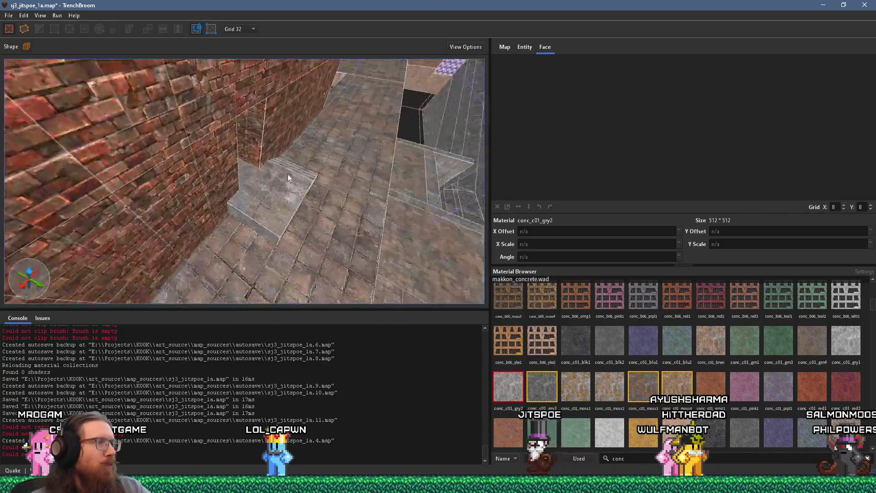
pyautogui.press('w')
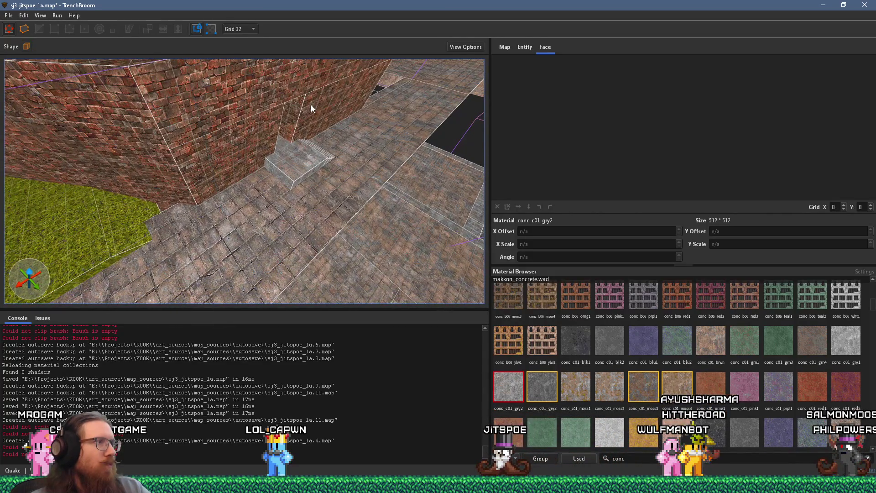
pyautogui.press('w')
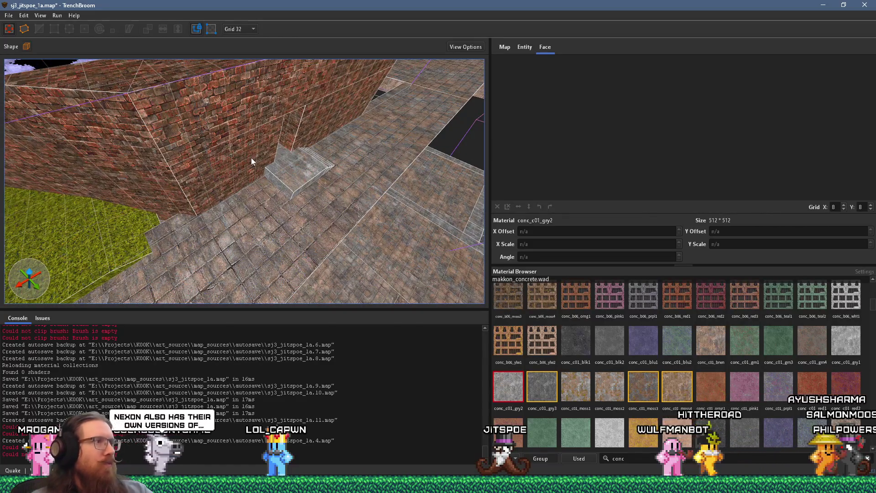
pyautogui.keyDown('shift'); pyautogui.click(253, 161); pyautogui.keyUp('shift')
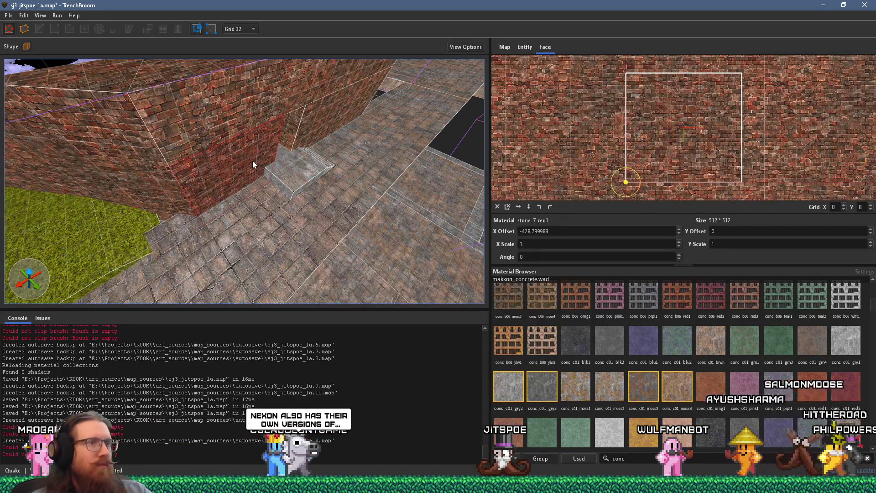
pyautogui.press('Escape')
pyautogui.press('w')
pyautogui.click(270, 297)
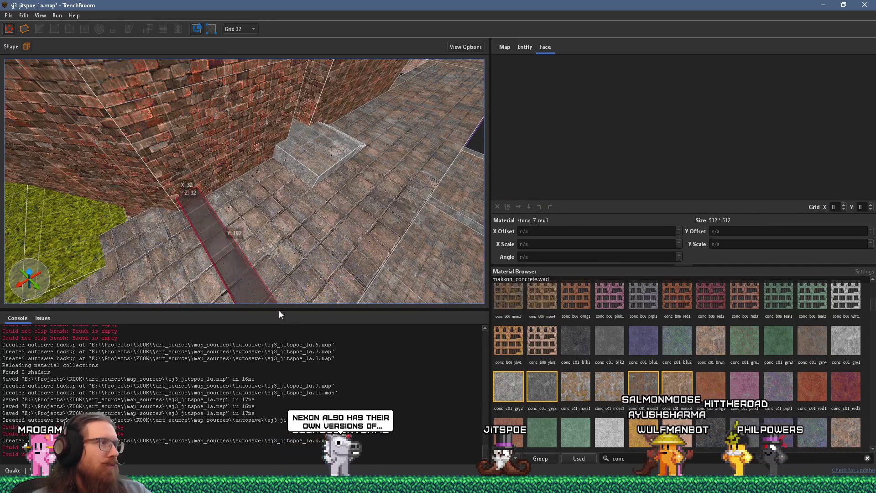
pyautogui.moveTo(232, 248)
pyautogui.mouseDown()
pyautogui.moveTo(221, 160)
pyautogui.moveTo(246, 267)
pyautogui.moveTo(241, 248)
pyautogui.moveTo(132, 136)
pyautogui.mouseUp()
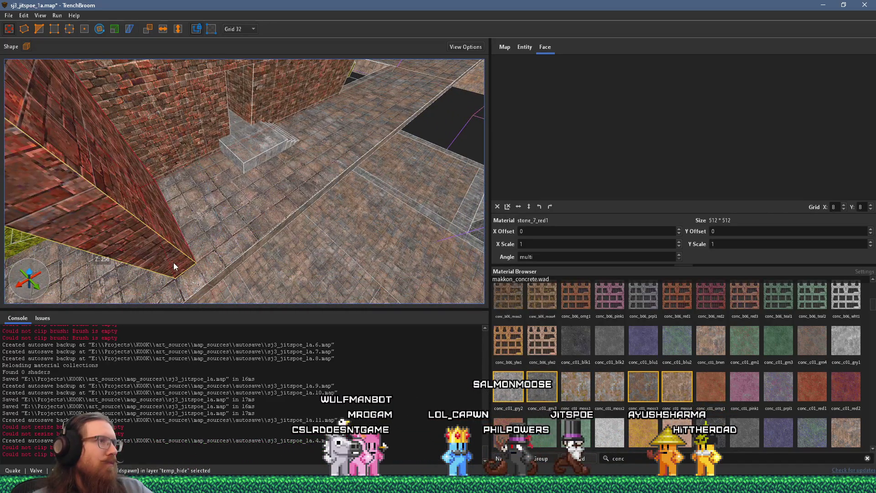
pyautogui.scroll(8, 178, 274)
pyautogui.moveTo(392, 173)
pyautogui.mouseDown()
pyautogui.moveTo(338, 251)
pyautogui.moveTo(328, 254)
pyautogui.moveTo(302, 233)
pyautogui.moveTo(344, 191)
pyautogui.moveTo(300, 243)
pyautogui.moveTo(238, 261)
pyautogui.moveTo(211, 281)
pyautogui.moveTo(171, 266)
pyautogui.moveTo(240, 253)
pyautogui.moveTo(168, 215)
pyautogui.moveTo(78, 241)
pyautogui.moveTo(161, 220)
pyautogui.moveTo(293, 274)
pyautogui.moveTo(254, 232)
pyautogui.moveTo(347, 207)
pyautogui.moveTo(198, 202)
pyautogui.moveTo(198, 188)
pyautogui.moveTo(409, 180)
pyautogui.moveTo(306, 213)
pyautogui.moveTo(113, 153)
pyautogui.moveTo(190, 218)
pyautogui.moveTo(268, 215)
pyautogui.moveTo(243, 169)
pyautogui.moveTo(359, 209)
pyautogui.moveTo(71, 193)
pyautogui.moveTo(179, 209)
pyautogui.moveTo(251, 200)
pyautogui.moveTo(141, 216)
pyautogui.moveTo(236, 179)
pyautogui.moveTo(218, 178)
pyautogui.moveTo(223, 135)
pyautogui.moveTo(143, 118)
pyautogui.moveTo(210, 101)
pyautogui.moveTo(277, 152)
pyautogui.moveTo(255, 159)
pyautogui.moveTo(163, 126)
pyautogui.moveTo(147, 106)
pyautogui.mouseUp()
pyautogui.keyDown('shift'); pyautogui.click(269, 215); pyautogui.keyUp('shift')
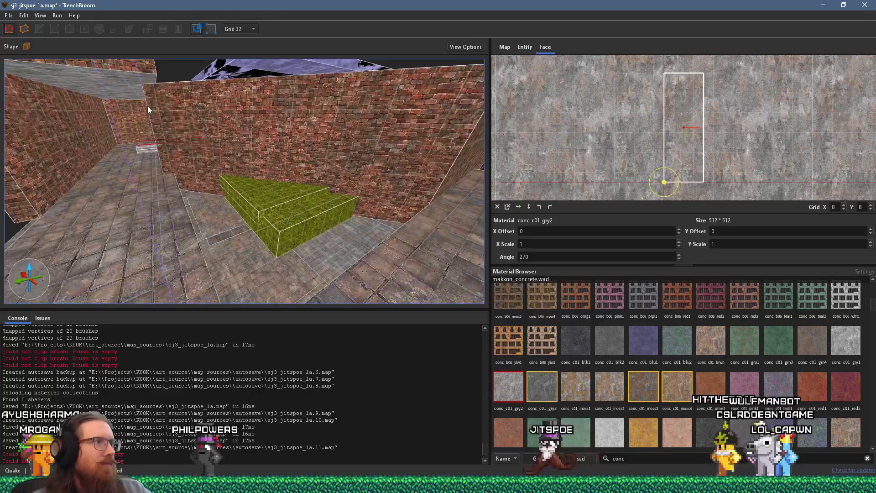
pyautogui.click(183, 234)
pyautogui.moveTo(182, 234)
pyautogui.mouseDown()
pyautogui.moveTo(210, 236)
pyautogui.moveTo(327, 177)
pyautogui.moveTo(423, 200)
pyautogui.moveTo(334, 212)
pyautogui.moveTo(265, 208)
pyautogui.moveTo(458, 226)
pyautogui.moveTo(333, 190)
pyautogui.moveTo(293, 210)
pyautogui.moveTo(288, 229)
pyautogui.moveTo(414, 231)
pyautogui.moveTo(279, 165)
pyautogui.mouseUp()
pyautogui.click(300, 201)
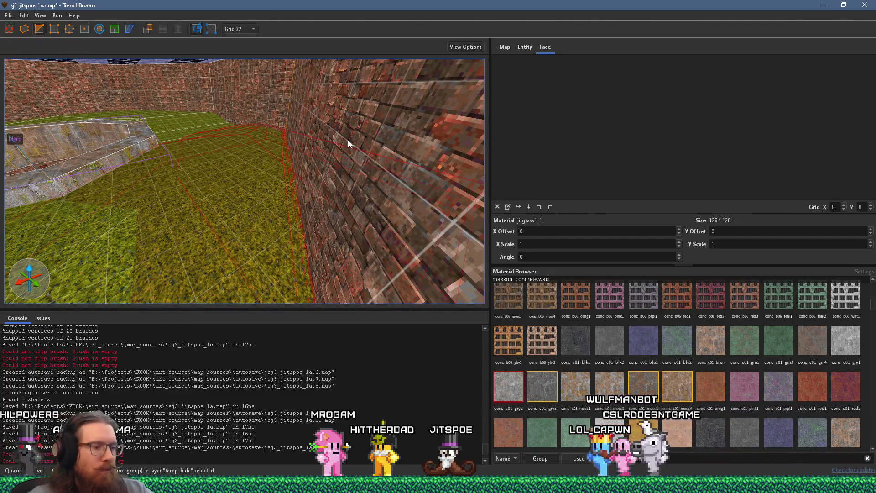
pyautogui.moveTo(355, 144)
pyautogui.mouseDown()
pyautogui.moveTo(210, 132)
pyautogui.moveTo(216, 160)
pyautogui.moveTo(171, 127)
pyautogui.moveTo(248, 199)
pyautogui.moveTo(231, 221)
pyautogui.moveTo(231, 133)
pyautogui.moveTo(252, 200)
pyautogui.moveTo(291, 177)
pyautogui.moveTo(287, 157)
pyautogui.moveTo(249, 213)
pyautogui.moveTo(266, 237)
pyautogui.moveTo(162, 235)
pyautogui.moveTo(185, 228)
pyautogui.mouseUp()
pyautogui.press('Escape')
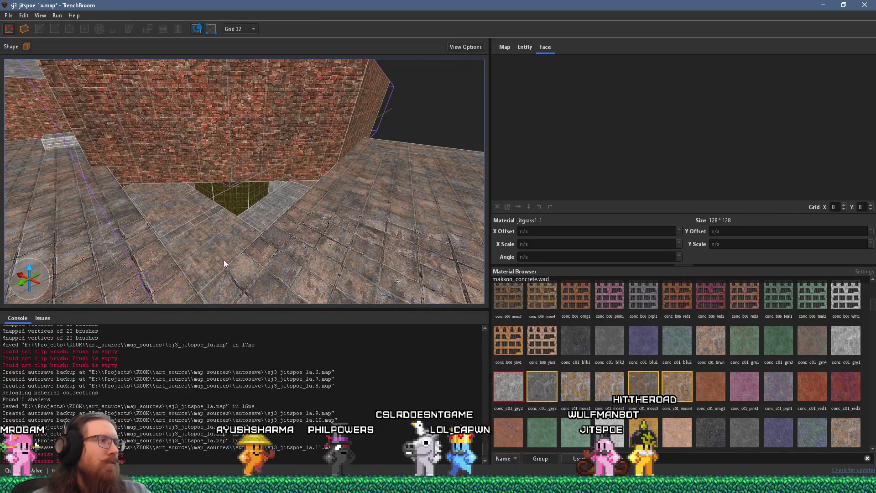
pyautogui.click(223, 264)
pyautogui.moveTo(224, 268)
pyautogui.mouseDown()
pyautogui.moveTo(305, 216)
pyautogui.moveTo(236, 225)
pyautogui.moveTo(294, 262)
pyautogui.moveTo(372, 208)
pyautogui.moveTo(416, 157)
pyautogui.mouseUp()
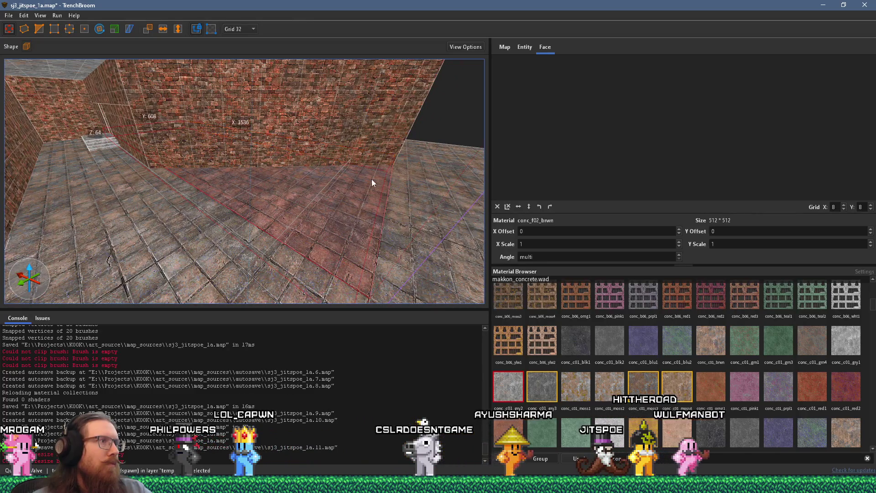
pyautogui.moveTo(63, 62)
pyautogui.mouseDown()
pyautogui.moveTo(258, 228)
pyautogui.moveTo(197, 182)
pyautogui.moveTo(298, 199)
pyautogui.moveTo(286, 204)
pyautogui.mouseUp()
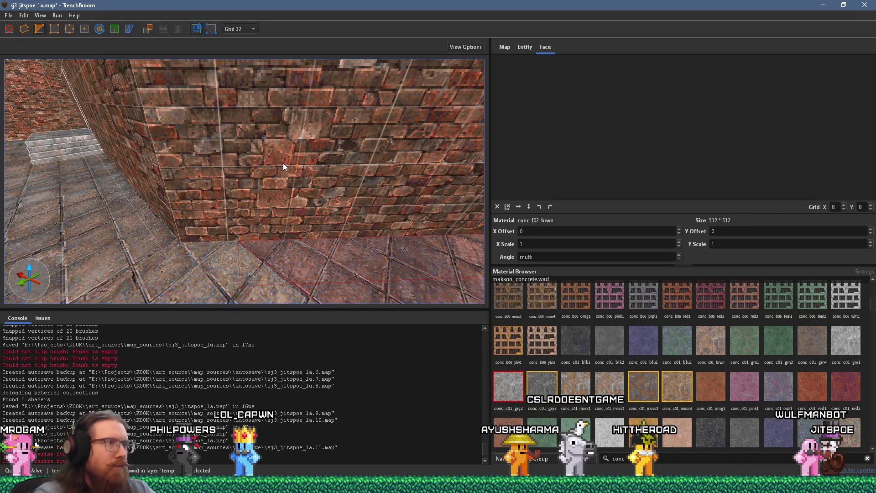
pyautogui.moveTo(280, 161)
pyautogui.mouseDown()
pyautogui.moveTo(77, 195)
pyautogui.moveTo(155, 194)
pyautogui.moveTo(100, 171)
pyautogui.moveTo(152, 183)
pyautogui.moveTo(143, 166)
pyautogui.moveTo(279, 170)
pyautogui.moveTo(197, 158)
pyautogui.moveTo(306, 184)
pyautogui.moveTo(258, 188)
pyautogui.moveTo(294, 183)
pyautogui.moveTo(258, 173)
pyautogui.moveTo(221, 181)
pyautogui.moveTo(319, 118)
pyautogui.moveTo(237, 133)
pyautogui.moveTo(301, 163)
pyautogui.moveTo(259, 209)
pyautogui.moveTo(263, 240)
pyautogui.moveTo(262, 232)
pyautogui.mouseUp()
pyautogui.press('Escape')
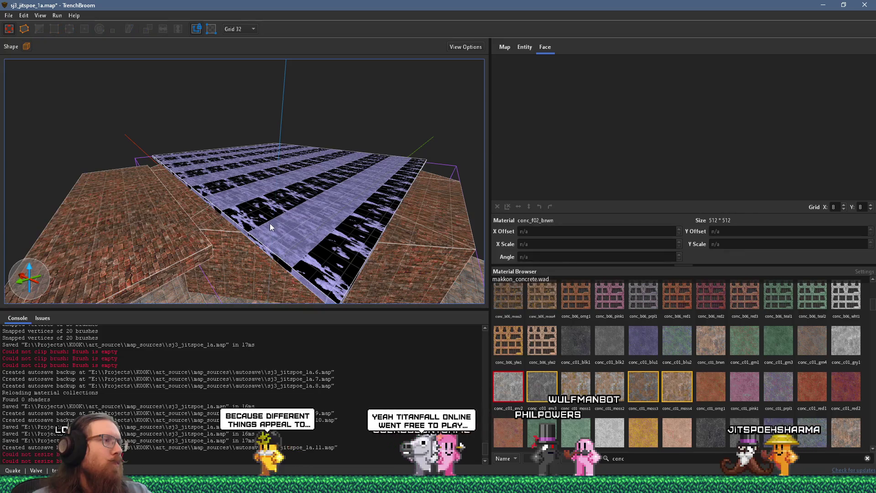
# Step: Raise the sky4 roof brush's bottom face to make it thinner
pyautogui.click(270, 223)
pyautogui.moveTo(289, 214); pyautogui.dragTo(296, 274)
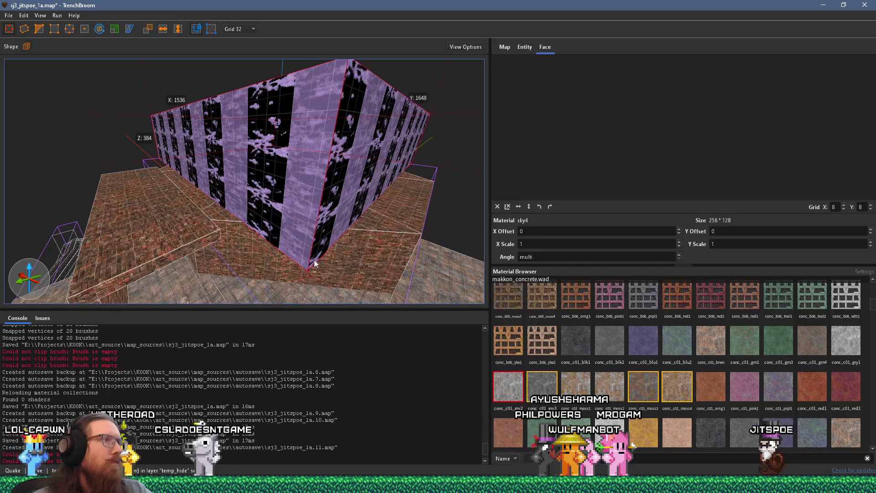
pyautogui.moveTo(333, 209); pyautogui.dragTo(363, 155)
# Step: Select the courtyard brick wall brushes and lower their tops
pyautogui.moveTo(369, 108)
pyautogui.mouseDown()
pyautogui.moveTo(296, 205)
pyautogui.moveTo(387, 215)
pyautogui.moveTo(267, 196)
pyautogui.mouseUp()
pyautogui.click(388, 215)
pyautogui.keyDown('ctrl'); pyautogui.click(256, 169); pyautogui.keyUp('ctrl')
pyautogui.keyDown('ctrl'); pyautogui.click(282, 106); pyautogui.keyUp('ctrl')
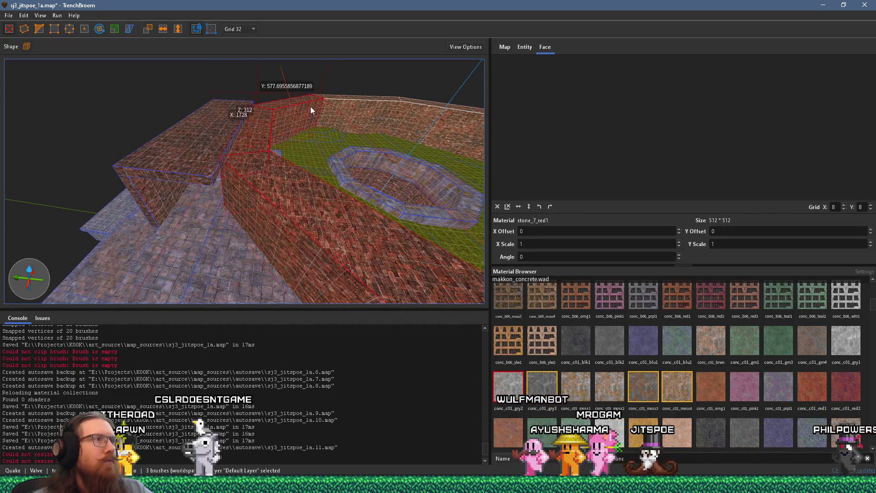
pyautogui.scroll(-5, 310, 106)
pyautogui.scroll(5, 338, 189)
pyautogui.moveTo(332, 78)
pyautogui.mouseDown()
pyautogui.moveTo(395, 193)
pyautogui.moveTo(478, 166)
pyautogui.moveTo(353, 31)
pyautogui.moveTo(151, 159)
pyautogui.moveTo(186, 119)
pyautogui.moveTo(281, 168)
pyautogui.moveTo(245, 270)
pyautogui.moveTo(296, 193)
pyautogui.moveTo(198, 157)
pyautogui.moveTo(245, 180)
pyautogui.moveTo(136, 184)
pyautogui.moveTo(262, 190)
pyautogui.moveTo(293, 147)
pyautogui.mouseUp()
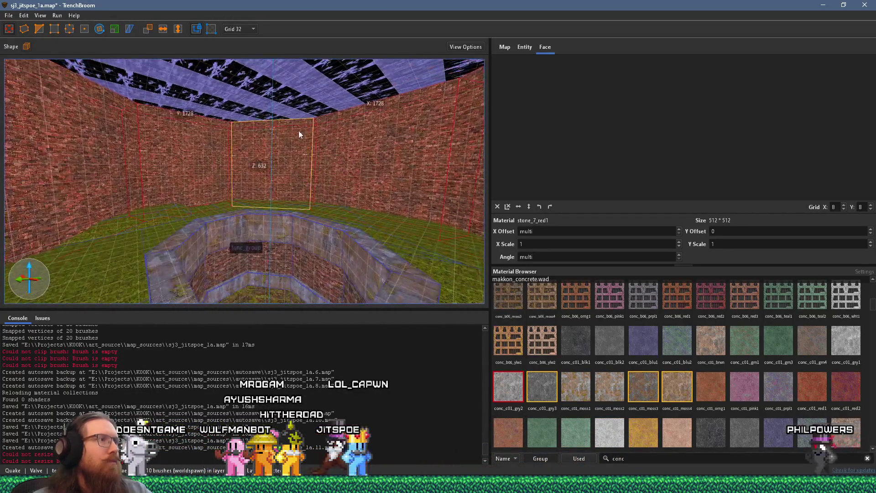
pyautogui.moveTo(338, 69); pyautogui.dragTo(341, 81)
pyautogui.press('Escape')
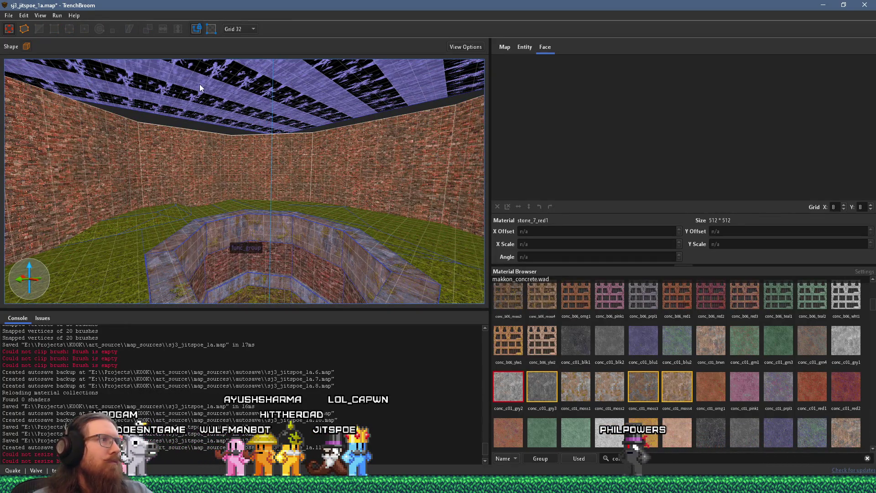
# Step: Extend the full-width sky ceiling down to 160 units tall so it meets the walls
pyautogui.click(236, 88)
pyautogui.click(234, 128)
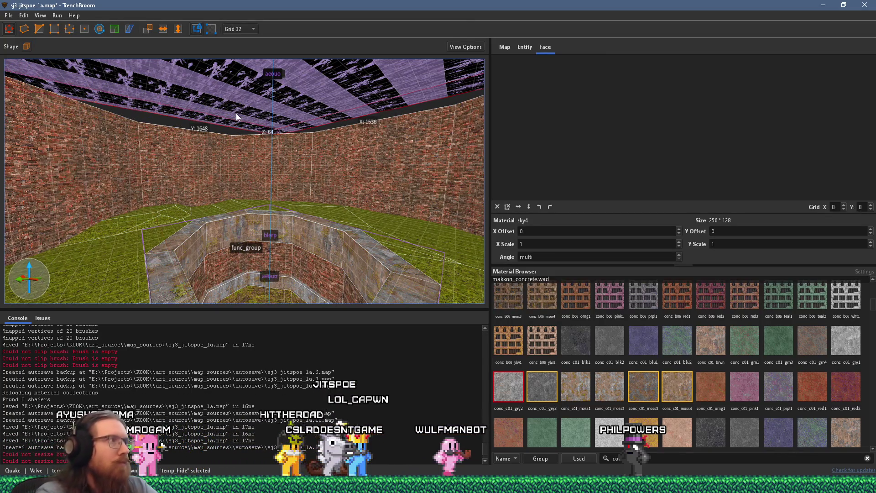
pyautogui.moveTo(235, 113)
pyautogui.mouseDown()
pyautogui.moveTo(229, 97)
pyautogui.moveTo(231, 108)
pyautogui.mouseUp()
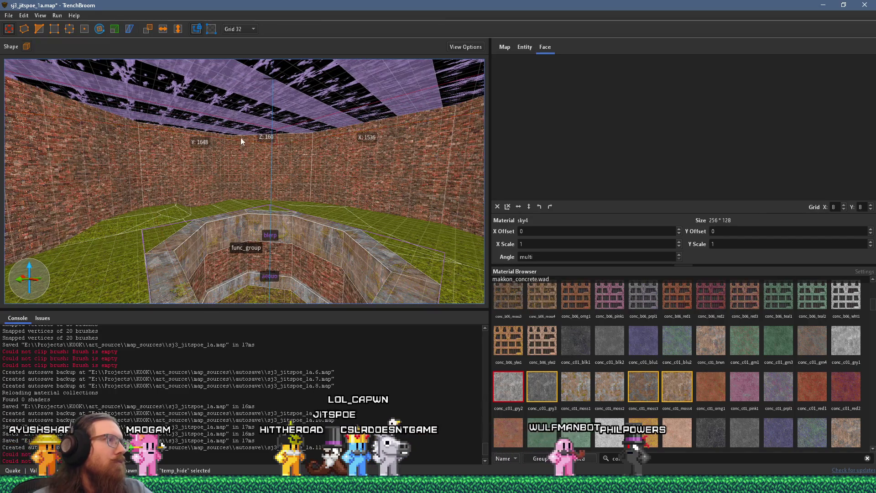
pyautogui.press('Escape')
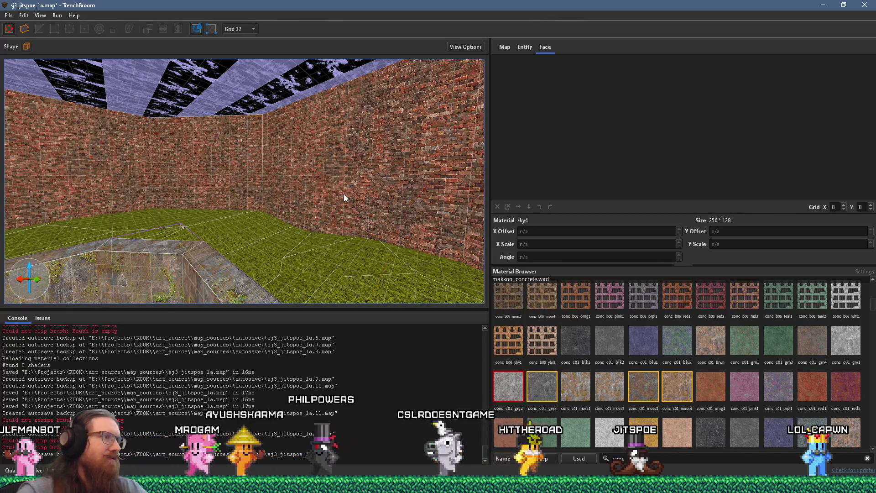
# Step: Save the map from the File menu
pyautogui.moveTo(339, 165)
pyautogui.mouseDown()
pyautogui.moveTo(261, 246)
pyautogui.moveTo(292, 243)
pyautogui.moveTo(218, 177)
pyautogui.moveTo(154, 191)
pyautogui.moveTo(188, 171)
pyautogui.moveTo(179, 158)
pyautogui.mouseUp()
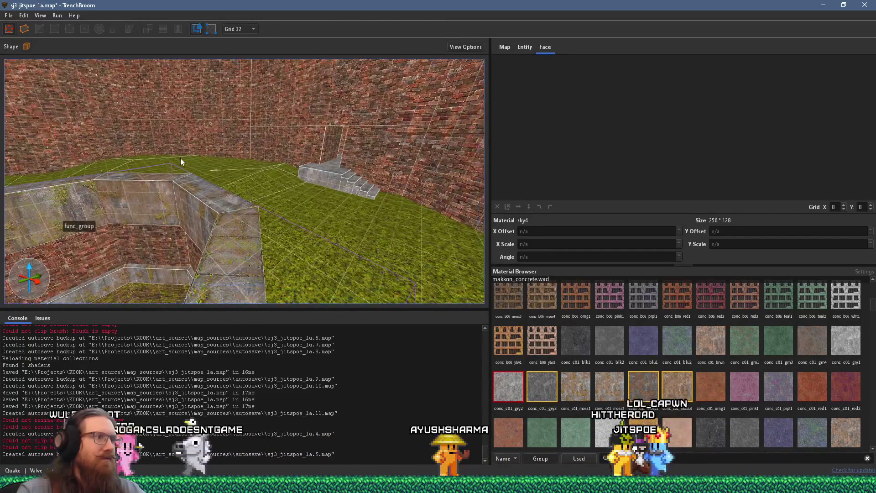
pyautogui.moveTo(190, 109)
pyautogui.mouseDown()
pyautogui.moveTo(205, 144)
pyautogui.moveTo(257, 138)
pyautogui.moveTo(209, 134)
pyautogui.mouseUp()
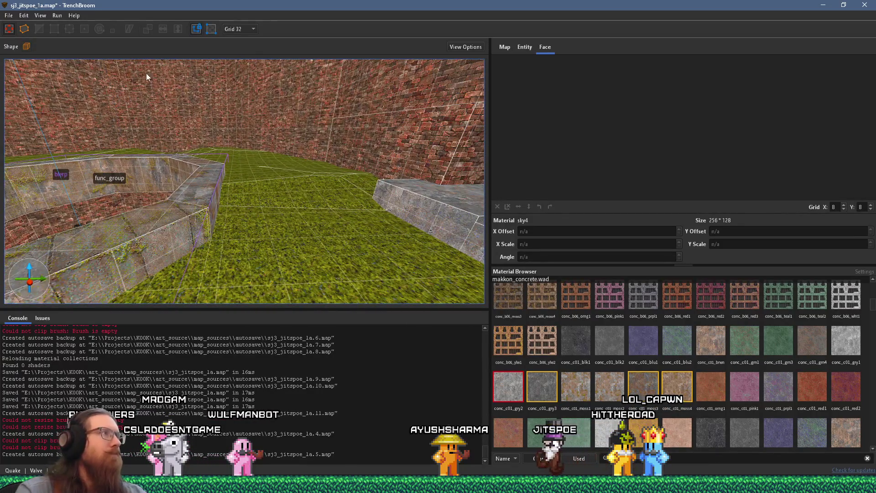
pyautogui.click(9, 16)
pyautogui.click(28, 60)
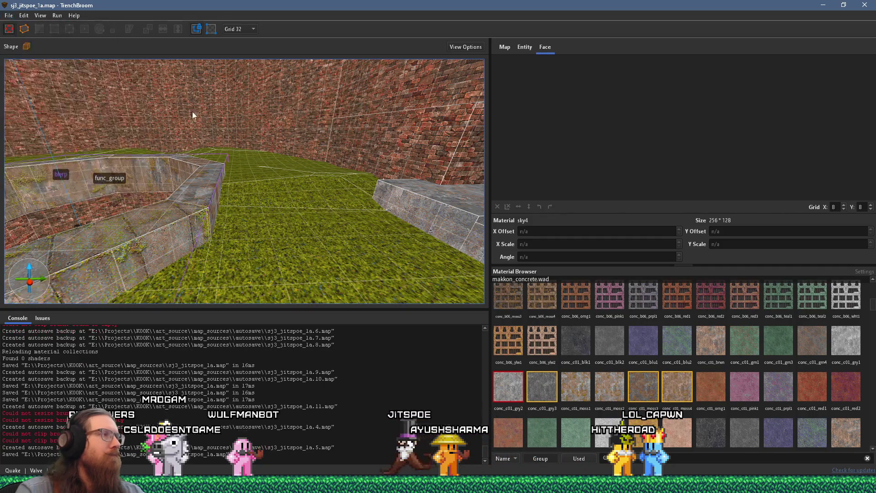
# Step: Look over the concrete stairs and brick wall above the tiled floor
pyautogui.moveTo(243, 144)
pyautogui.mouseDown()
pyautogui.moveTo(347, 159)
pyautogui.moveTo(264, 154)
pyautogui.moveTo(114, 191)
pyautogui.moveTo(299, 155)
pyautogui.moveTo(260, 127)
pyautogui.moveTo(230, 139)
pyautogui.mouseUp()
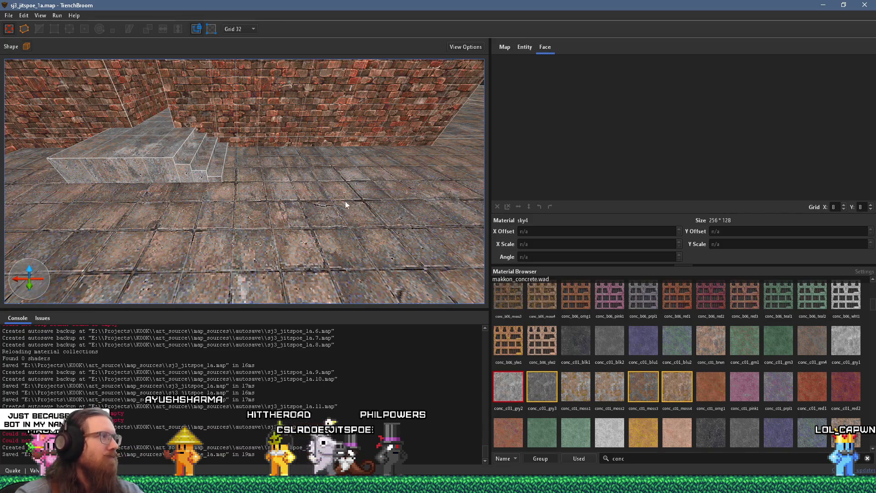
pyautogui.scroll(5, 347, 201)
pyautogui.scroll(-10, 331, 192)
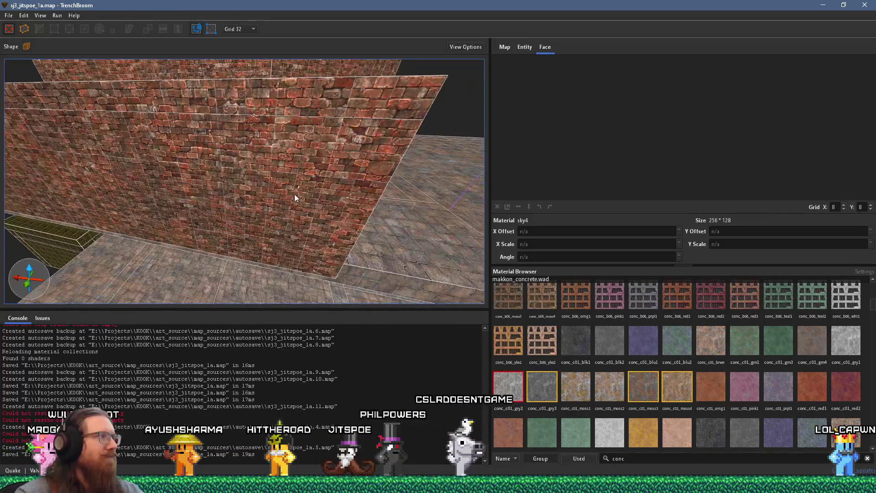
# Step: Select the raised brick ledge brush and inspect it along the courtyard wall from several angles
pyautogui.moveTo(162, 178)
pyautogui.mouseDown()
pyautogui.moveTo(211, 158)
pyautogui.moveTo(165, 221)
pyautogui.mouseUp()
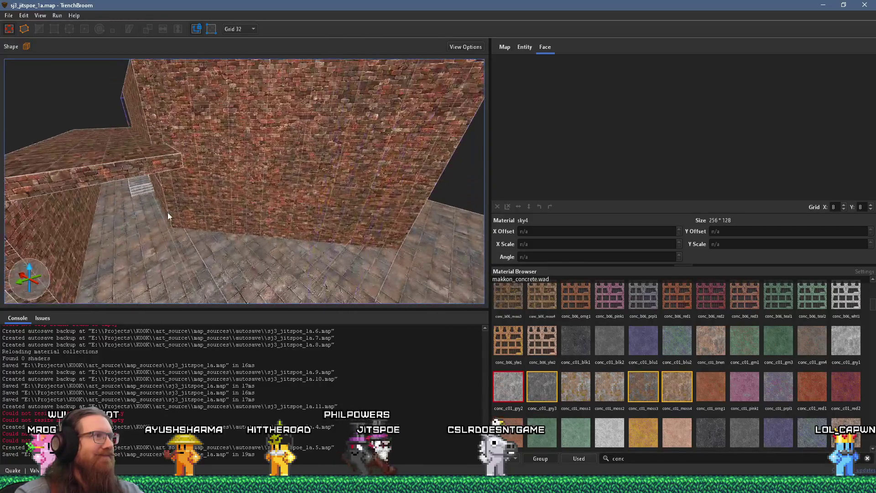
pyautogui.click(163, 163)
pyautogui.moveTo(172, 162)
pyautogui.mouseDown()
pyautogui.moveTo(408, 236)
pyautogui.moveTo(360, 199)
pyautogui.mouseUp()
pyautogui.moveTo(382, 251)
pyautogui.mouseDown()
pyautogui.moveTo(466, 243)
pyautogui.moveTo(351, 204)
pyautogui.moveTo(437, 232)
pyautogui.moveTo(359, 277)
pyautogui.mouseUp()
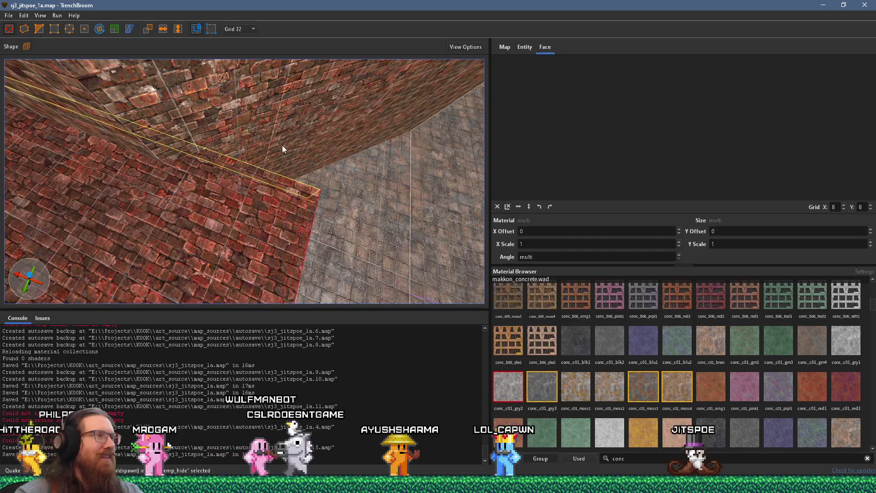
pyautogui.moveTo(259, 144)
pyautogui.mouseDown()
pyautogui.moveTo(311, 166)
pyautogui.moveTo(237, 67)
pyautogui.moveTo(243, 126)
pyautogui.moveTo(202, 74)
pyautogui.moveTo(167, 150)
pyautogui.moveTo(194, 126)
pyautogui.moveTo(260, 194)
pyautogui.mouseUp()
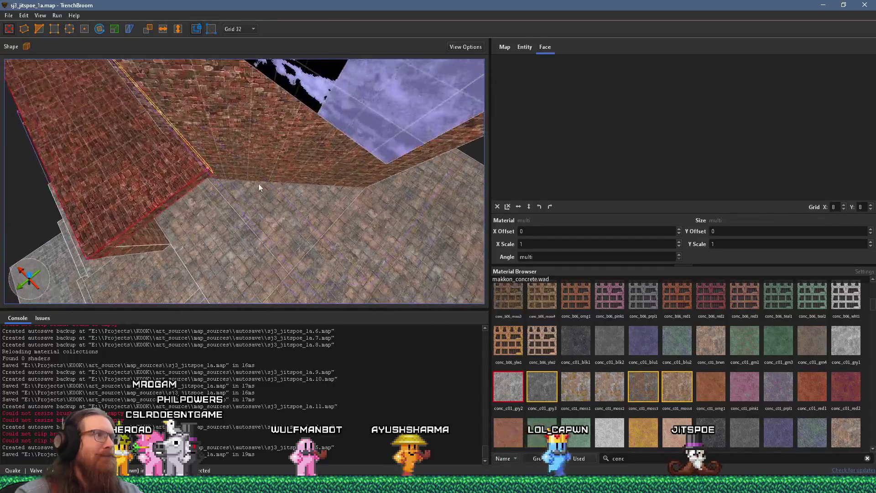
pyautogui.moveTo(231, 155)
pyautogui.mouseDown()
pyautogui.moveTo(446, 238)
pyautogui.moveTo(325, 212)
pyautogui.moveTo(70, 43)
pyautogui.mouseUp()
pyautogui.moveTo(184, 110)
pyautogui.mouseDown()
pyautogui.moveTo(319, 136)
pyautogui.moveTo(191, 111)
pyautogui.mouseUp()
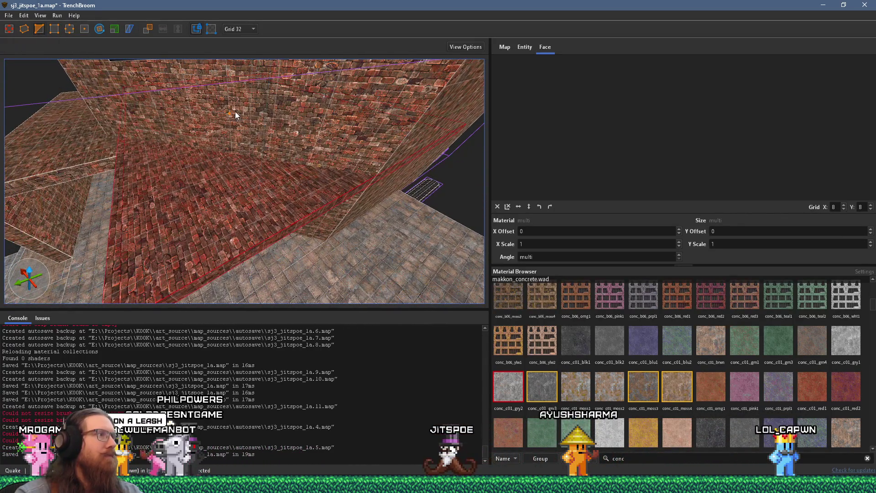
pyautogui.moveTo(250, 117)
pyautogui.mouseDown()
pyautogui.moveTo(187, 126)
pyautogui.moveTo(457, 130)
pyautogui.moveTo(266, 125)
pyautogui.moveTo(298, 149)
pyautogui.moveTo(281, 133)
pyautogui.moveTo(293, 153)
pyautogui.moveTo(269, 163)
pyautogui.moveTo(281, 166)
pyautogui.mouseUp()
pyautogui.click(251, 158)
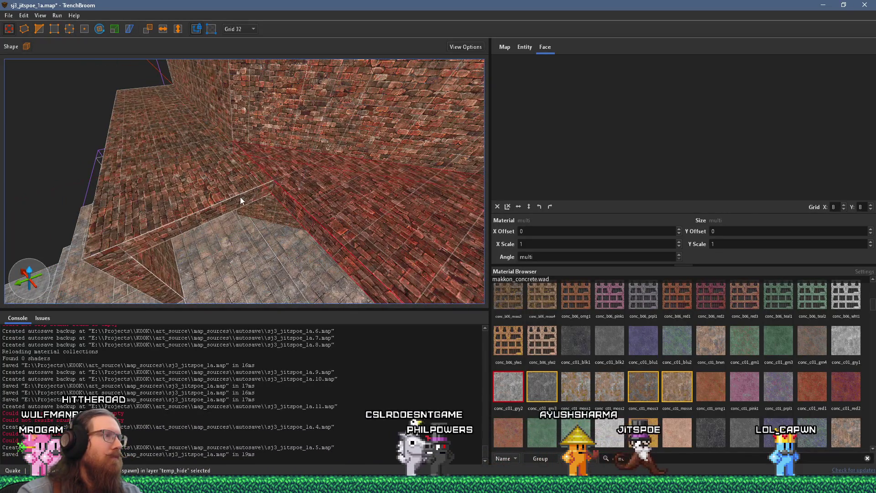
pyautogui.moveTo(232, 182)
pyautogui.mouseDown()
pyautogui.moveTo(218, 101)
pyautogui.moveTo(205, 115)
pyautogui.moveTo(137, 141)
pyautogui.moveTo(234, 271)
pyautogui.moveTo(185, 162)
pyautogui.moveTo(215, 207)
pyautogui.moveTo(485, 120)
pyautogui.moveTo(392, 151)
pyautogui.moveTo(68, 127)
pyautogui.moveTo(221, 152)
pyautogui.moveTo(363, 107)
pyautogui.moveTo(207, 137)
pyautogui.moveTo(146, 122)
pyautogui.mouseUp()
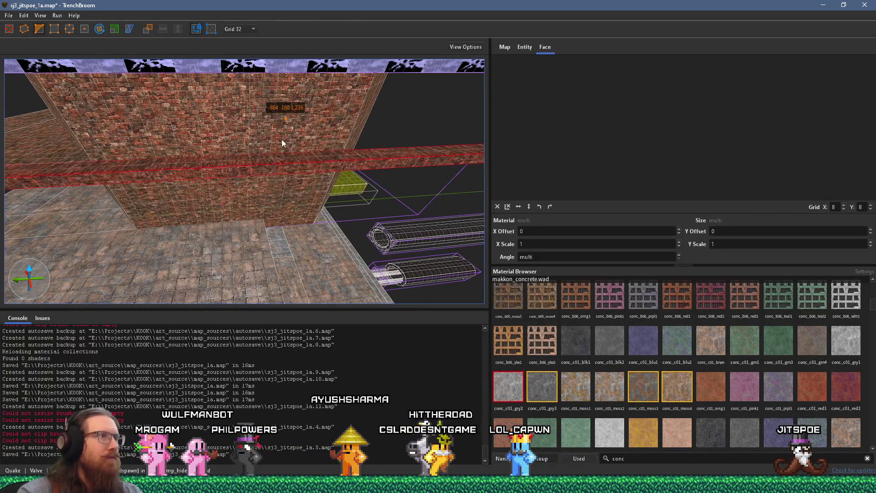
pyautogui.moveTo(202, 145)
pyautogui.mouseDown()
pyautogui.moveTo(169, 172)
pyautogui.moveTo(140, 177)
pyautogui.moveTo(219, 120)
pyautogui.moveTo(245, 114)
pyautogui.mouseUp()
pyautogui.click(161, 164)
pyautogui.moveTo(170, 160)
pyautogui.mouseDown()
pyautogui.moveTo(107, 86)
pyautogui.moveTo(332, 135)
pyautogui.moveTo(328, 150)
pyautogui.moveTo(403, 225)
pyautogui.moveTo(326, 184)
pyautogui.moveTo(163, 132)
pyautogui.moveTo(264, 139)
pyautogui.moveTo(283, 111)
pyautogui.moveTo(234, 153)
pyautogui.moveTo(111, 198)
pyautogui.moveTo(77, 145)
pyautogui.moveTo(274, 190)
pyautogui.moveTo(214, 140)
pyautogui.moveTo(18, 109)
pyautogui.moveTo(181, 117)
pyautogui.moveTo(231, 80)
pyautogui.moveTo(265, 74)
pyautogui.mouseUp()
pyautogui.keyDown('ctrl'); pyautogui.keyDown('shift'); pyautogui.click(276, 72); pyautogui.keyUp('shift'); pyautogui.keyUp('ctrl')
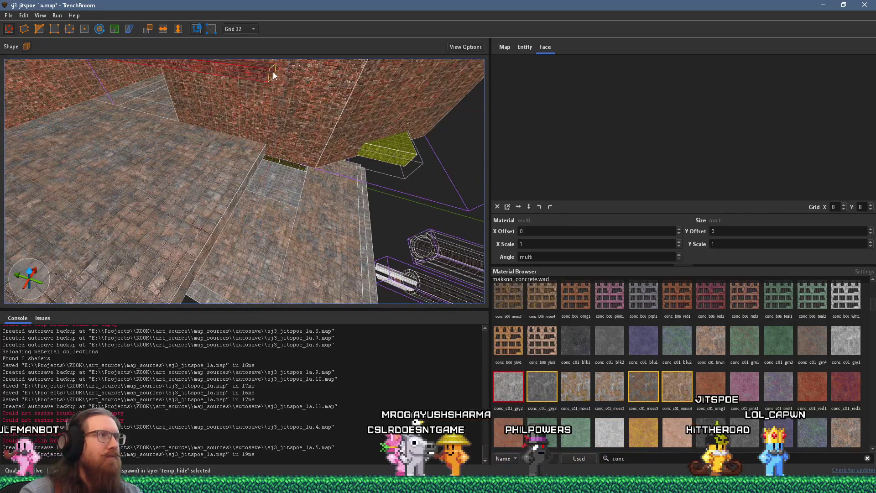
pyautogui.keyDown('shift'); pyautogui.click(59, 83); pyautogui.keyUp('shift')
pyautogui.moveTo(58, 83)
pyautogui.mouseDown()
pyautogui.moveTo(291, 180)
pyautogui.moveTo(144, 99)
pyautogui.moveTo(277, 147)
pyautogui.moveTo(245, 138)
pyautogui.moveTo(319, 186)
pyautogui.mouseUp()
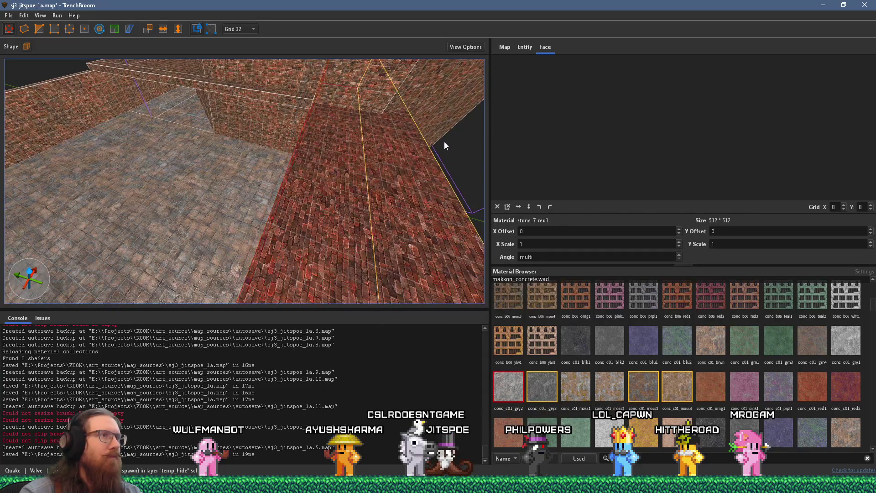
pyautogui.moveTo(447, 145); pyautogui.dragTo(319, 147)
pyautogui.click(37, 29)
pyautogui.moveTo(401, 115)
pyautogui.mouseDown()
pyautogui.moveTo(225, 121)
pyautogui.moveTo(250, 168)
pyautogui.moveTo(112, 170)
pyautogui.moveTo(352, 169)
pyautogui.moveTo(278, 182)
pyautogui.moveTo(225, 175)
pyautogui.mouseUp()
pyautogui.press('Escape')
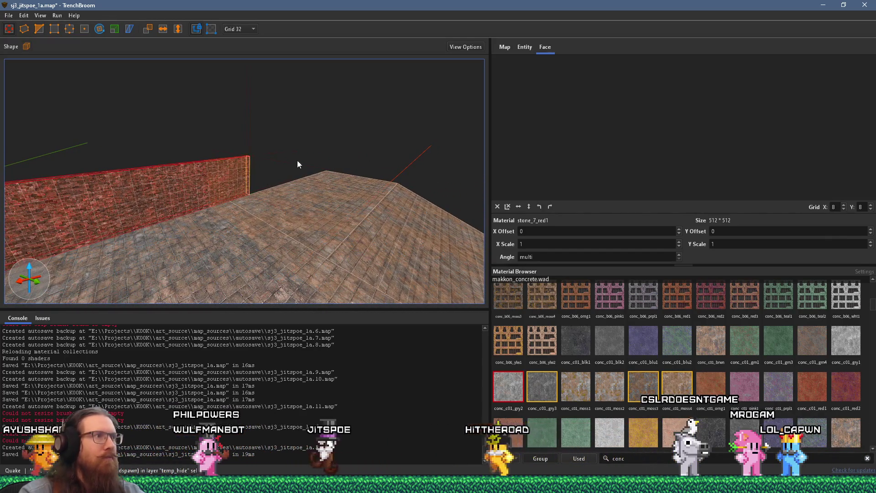
pyautogui.moveTo(363, 143)
pyautogui.mouseDown()
pyautogui.moveTo(288, 156)
pyautogui.moveTo(198, 151)
pyautogui.moveTo(304, 146)
pyautogui.moveTo(290, 226)
pyautogui.moveTo(310, 202)
pyautogui.moveTo(250, 164)
pyautogui.moveTo(401, 245)
pyautogui.moveTo(269, 128)
pyautogui.moveTo(218, 109)
pyautogui.moveTo(371, 181)
pyautogui.moveTo(230, 128)
pyautogui.mouseUp()
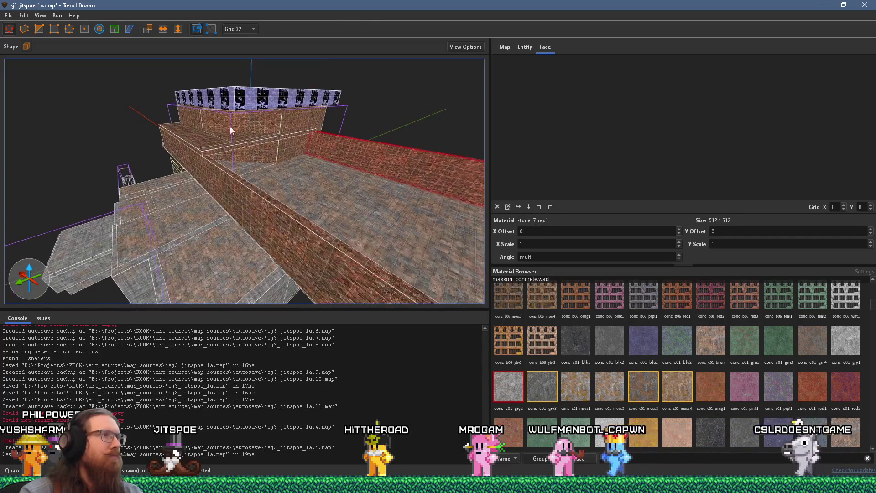
pyautogui.click(235, 146)
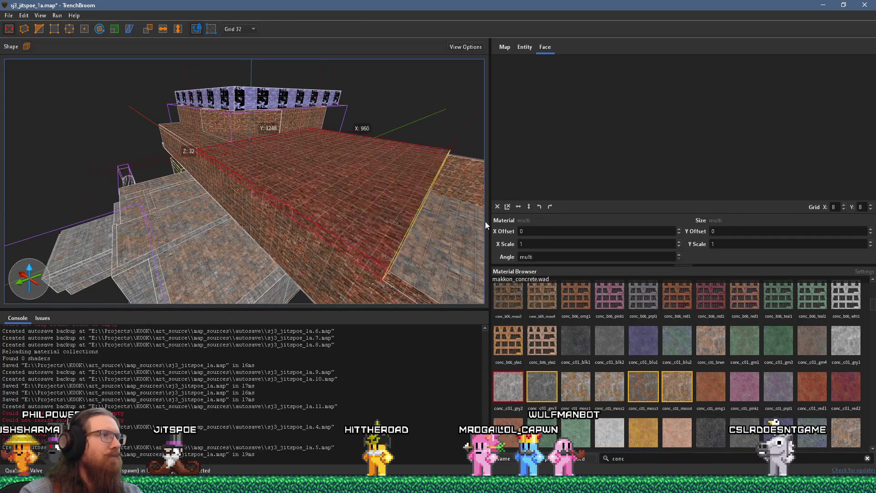
pyautogui.moveTo(472, 222); pyautogui.dragTo(335, 156)
pyautogui.moveTo(471, 87)
pyautogui.mouseDown()
pyautogui.moveTo(122, 160)
pyautogui.moveTo(283, 116)
pyautogui.moveTo(492, 81)
pyautogui.moveTo(132, 160)
pyautogui.moveTo(258, 135)
pyautogui.moveTo(307, 112)
pyautogui.mouseUp()
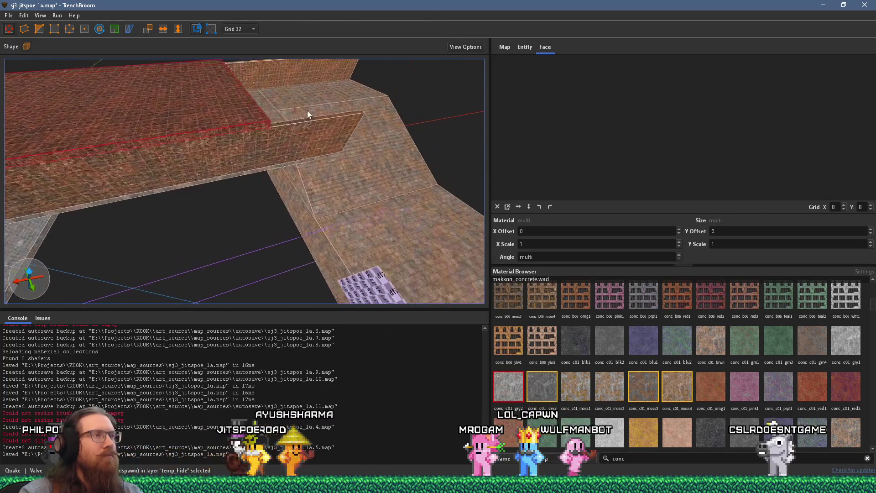
pyautogui.moveTo(419, 84)
pyautogui.mouseDown()
pyautogui.moveTo(335, 98)
pyautogui.moveTo(288, 123)
pyautogui.moveTo(352, 131)
pyautogui.moveTo(244, 79)
pyautogui.moveTo(153, 91)
pyautogui.moveTo(362, 141)
pyautogui.moveTo(196, 107)
pyautogui.mouseUp()
pyautogui.keyDown('shift'); pyautogui.click(196, 109); pyautogui.keyUp('shift')
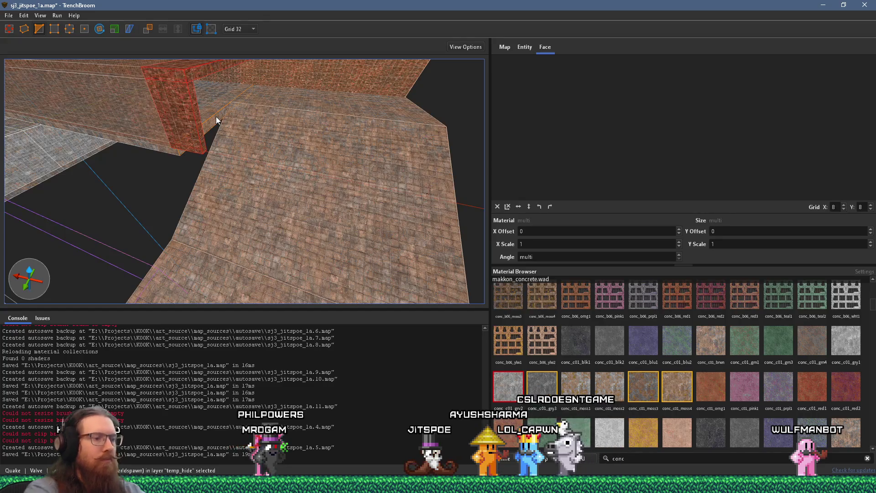
# Step: Extrude a new 128 × 1536 brick wall along the raised floor edge and stretch its end out
pyautogui.press('Escape')
pyautogui.moveTo(199, 217)
pyautogui.mouseDown()
pyautogui.moveTo(276, 181)
pyautogui.moveTo(201, 186)
pyautogui.moveTo(255, 174)
pyautogui.moveTo(162, 169)
pyautogui.moveTo(236, 169)
pyautogui.moveTo(125, 177)
pyautogui.moveTo(303, 169)
pyautogui.moveTo(440, 176)
pyautogui.moveTo(257, 155)
pyautogui.moveTo(356, 149)
pyautogui.moveTo(150, 208)
pyautogui.moveTo(289, 161)
pyautogui.moveTo(253, 179)
pyautogui.moveTo(310, 180)
pyautogui.moveTo(418, 128)
pyautogui.mouseUp()
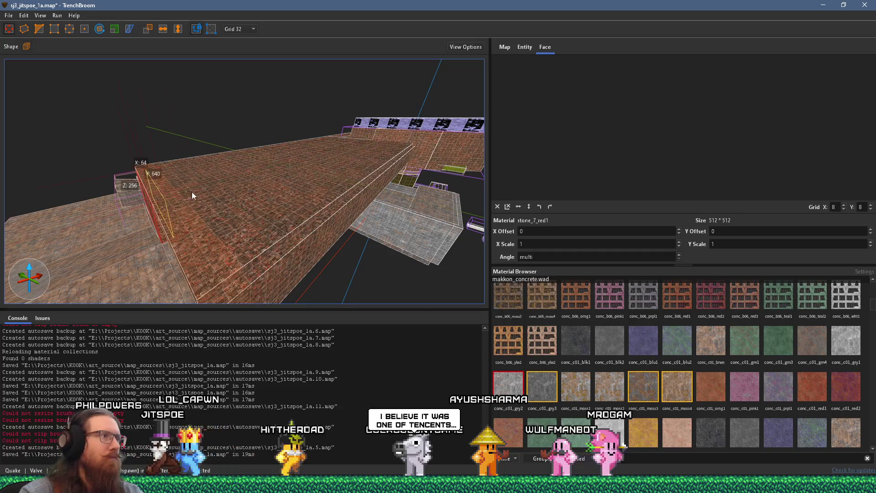
pyautogui.scroll(3, 170, 203)
pyautogui.moveTo(164, 220)
pyautogui.mouseDown()
pyautogui.moveTo(421, 231)
pyautogui.moveTo(55, 219)
pyautogui.moveTo(116, 180)
pyautogui.mouseUp()
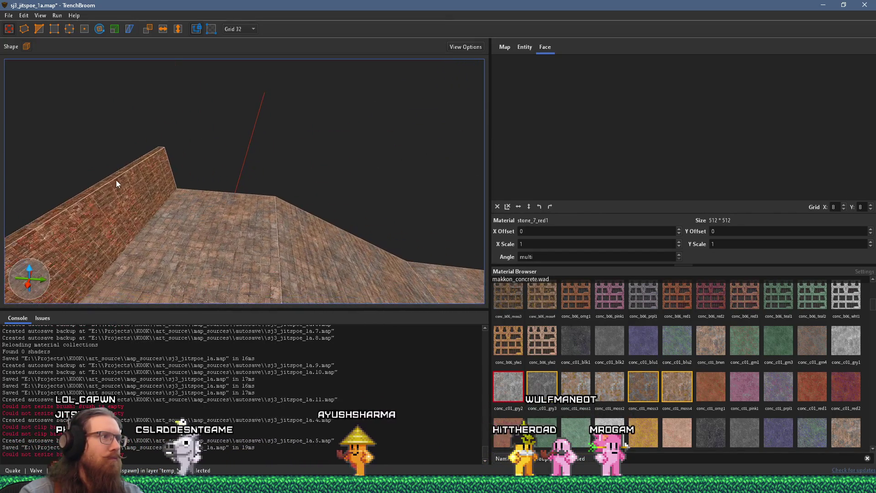
pyautogui.moveTo(194, 155)
pyautogui.mouseDown()
pyautogui.moveTo(298, 187)
pyautogui.moveTo(392, 237)
pyautogui.mouseUp()
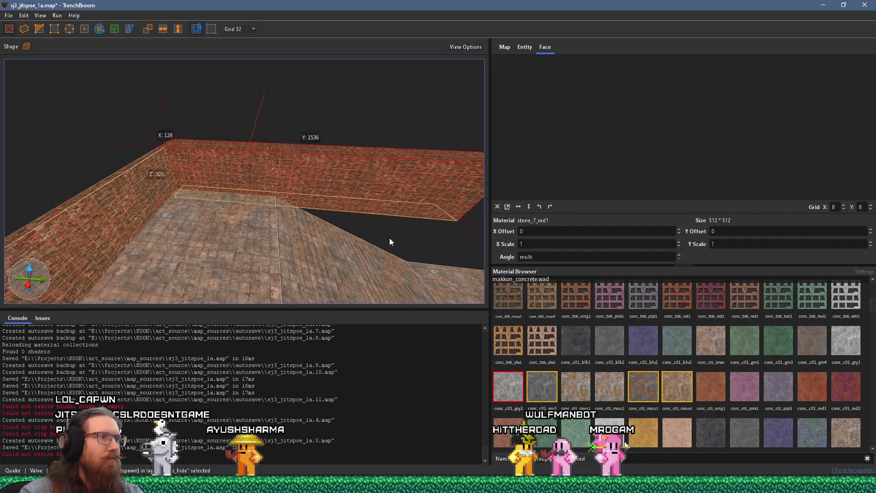
pyautogui.moveTo(382, 271)
pyautogui.mouseDown()
pyautogui.moveTo(388, 255)
pyautogui.moveTo(240, 177)
pyautogui.moveTo(339, 157)
pyautogui.moveTo(368, 138)
pyautogui.moveTo(355, 152)
pyautogui.moveTo(385, 174)
pyautogui.moveTo(391, 199)
pyautogui.moveTo(221, 153)
pyautogui.moveTo(280, 160)
pyautogui.moveTo(341, 144)
pyautogui.moveTo(333, 146)
pyautogui.moveTo(350, 158)
pyautogui.moveTo(259, 217)
pyautogui.moveTo(251, 195)
pyautogui.moveTo(369, 177)
pyautogui.moveTo(362, 128)
pyautogui.moveTo(391, 139)
pyautogui.moveTo(293, 68)
pyautogui.moveTo(302, 111)
pyautogui.moveTo(283, 107)
pyautogui.moveTo(242, 160)
pyautogui.moveTo(295, 163)
pyautogui.moveTo(285, 165)
pyautogui.moveTo(282, 151)
pyautogui.mouseUp()
pyautogui.click(362, 128)
pyautogui.click(361, 142)
# Step: Delete the skip brush beside the arch under the brick wall
pyautogui.moveTo(192, 254)
pyautogui.mouseDown()
pyautogui.moveTo(263, 190)
pyautogui.moveTo(120, 247)
pyautogui.moveTo(201, 179)
pyautogui.moveTo(242, 191)
pyautogui.moveTo(280, 334)
pyautogui.mouseUp()
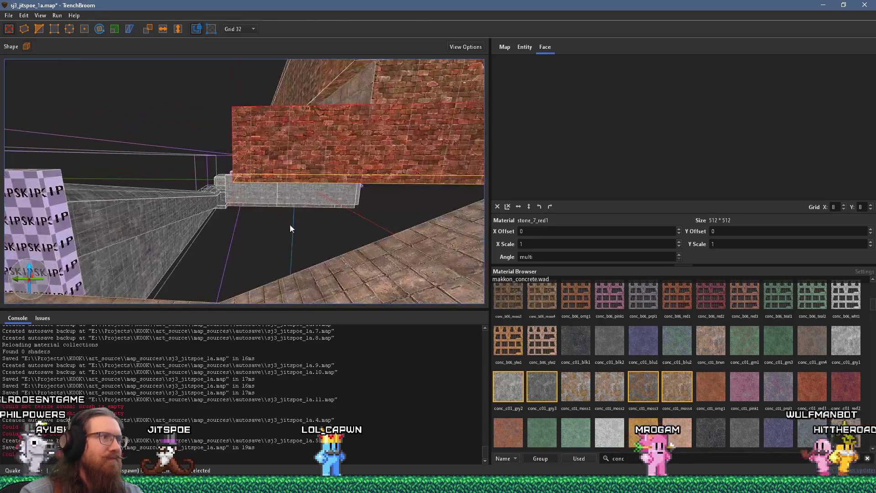
pyautogui.moveTo(176, 254)
pyautogui.mouseDown()
pyautogui.moveTo(172, 239)
pyautogui.moveTo(398, 319)
pyautogui.moveTo(269, 233)
pyautogui.moveTo(212, 213)
pyautogui.moveTo(426, 362)
pyautogui.moveTo(201, 197)
pyautogui.moveTo(335, 184)
pyautogui.moveTo(436, 70)
pyautogui.moveTo(274, 205)
pyautogui.moveTo(300, 218)
pyautogui.moveTo(233, 25)
pyautogui.mouseUp()
pyautogui.moveTo(245, 90)
pyautogui.mouseDown()
pyautogui.moveTo(328, 189)
pyautogui.moveTo(302, 122)
pyautogui.moveTo(379, 68)
pyautogui.moveTo(368, 182)
pyautogui.moveTo(398, 199)
pyautogui.moveTo(454, 277)
pyautogui.moveTo(295, 178)
pyautogui.moveTo(275, 139)
pyautogui.moveTo(284, 287)
pyautogui.moveTo(270, 226)
pyautogui.moveTo(317, 259)
pyautogui.moveTo(269, 187)
pyautogui.moveTo(219, 177)
pyautogui.mouseUp()
pyautogui.click(341, 177)
pyautogui.press('Delete')
# Step: Select the thin vertical brick slab and stretch it sideways into a new corridor wall
pyautogui.moveTo(256, 113)
pyautogui.mouseDown()
pyautogui.moveTo(235, 123)
pyautogui.moveTo(255, 106)
pyautogui.moveTo(121, 3)
pyautogui.moveTo(259, 229)
pyautogui.moveTo(147, 147)
pyautogui.moveTo(59, 146)
pyautogui.moveTo(160, 109)
pyautogui.moveTo(267, 131)
pyautogui.moveTo(374, 171)
pyautogui.moveTo(407, 278)
pyautogui.moveTo(200, 209)
pyautogui.moveTo(212, 194)
pyautogui.mouseUp()
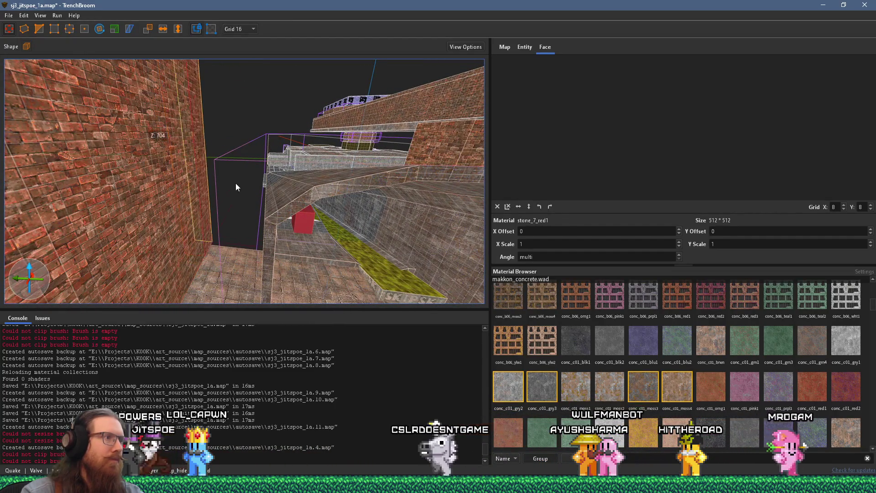
pyautogui.click(203, 226)
pyautogui.moveTo(203, 225)
pyautogui.mouseDown()
pyautogui.moveTo(272, 227)
pyautogui.moveTo(180, 141)
pyautogui.moveTo(226, 273)
pyautogui.moveTo(220, 300)
pyautogui.moveTo(112, 325)
pyautogui.moveTo(197, 233)
pyautogui.moveTo(306, 256)
pyautogui.moveTo(297, 287)
pyautogui.moveTo(263, 274)
pyautogui.moveTo(319, 242)
pyautogui.moveTo(395, 227)
pyautogui.moveTo(351, 231)
pyautogui.moveTo(415, 247)
pyautogui.mouseUp()
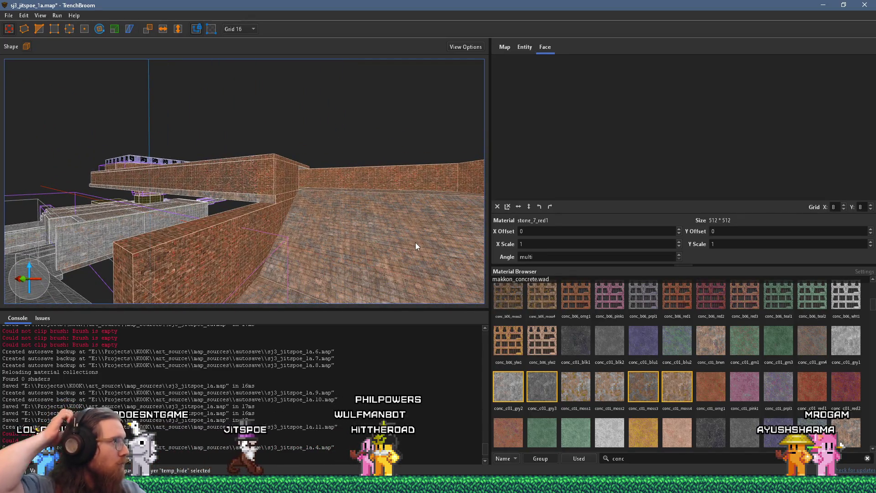
pyautogui.moveTo(396, 226)
pyautogui.mouseDown()
pyautogui.moveTo(108, 172)
pyautogui.moveTo(261, 178)
pyautogui.moveTo(302, 187)
pyautogui.moveTo(37, 141)
pyautogui.moveTo(272, 166)
pyautogui.moveTo(285, 188)
pyautogui.moveTo(279, 230)
pyautogui.moveTo(223, 230)
pyautogui.moveTo(252, 212)
pyautogui.moveTo(346, 223)
pyautogui.moveTo(267, 203)
pyautogui.moveTo(335, 242)
pyautogui.moveTo(206, 229)
pyautogui.moveTo(336, 180)
pyautogui.mouseUp()
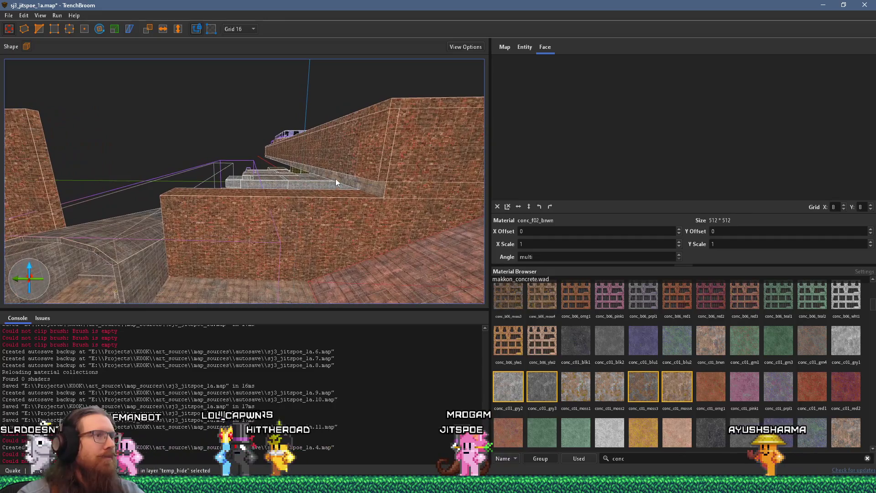
pyautogui.click(382, 166)
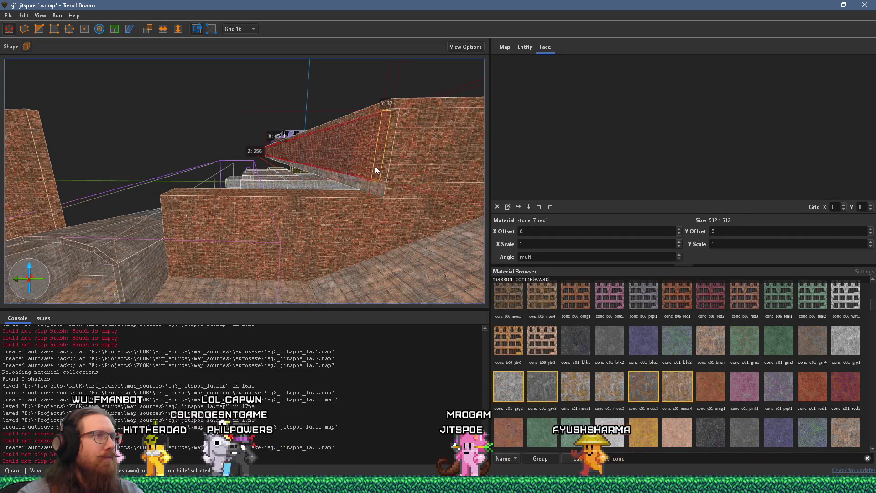
pyautogui.click(381, 171)
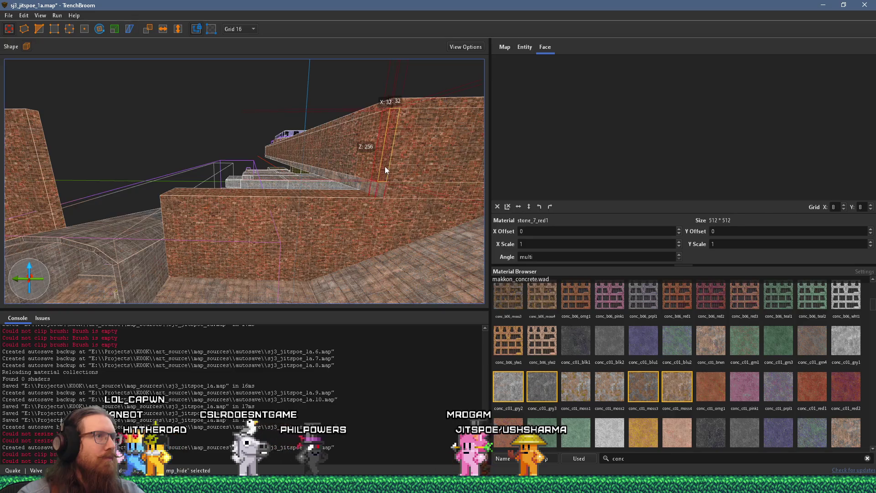
pyautogui.moveTo(374, 201); pyautogui.dragTo(32, 171)
# Step: Temporarily hide the blocking brush, restore it, and inspect the new wall against the floor
pyautogui.moveTo(154, 176)
pyautogui.mouseDown()
pyautogui.moveTo(390, 169)
pyautogui.moveTo(332, 180)
pyautogui.moveTo(366, 176)
pyautogui.moveTo(149, 107)
pyautogui.moveTo(124, 141)
pyautogui.mouseUp()
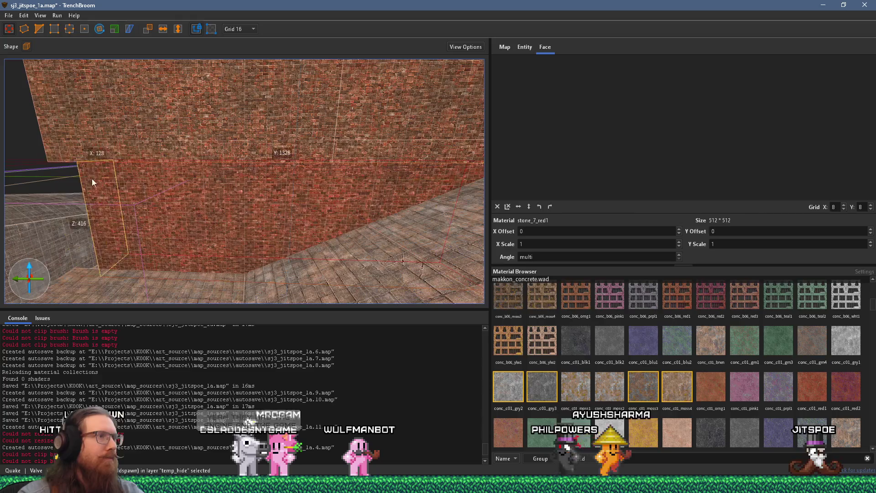
pyautogui.hotkey('ctrl', 'h')
pyautogui.moveTo(257, 181)
pyautogui.mouseDown()
pyautogui.moveTo(253, 313)
pyautogui.moveTo(102, 183)
pyautogui.moveTo(213, 169)
pyautogui.moveTo(327, 173)
pyautogui.moveTo(352, 241)
pyautogui.mouseUp()
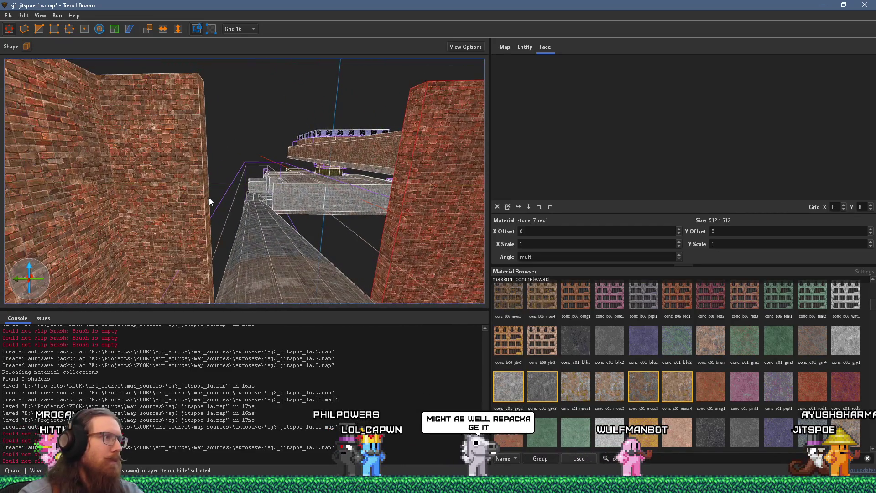
pyautogui.hotkey('ctrl', 'z')
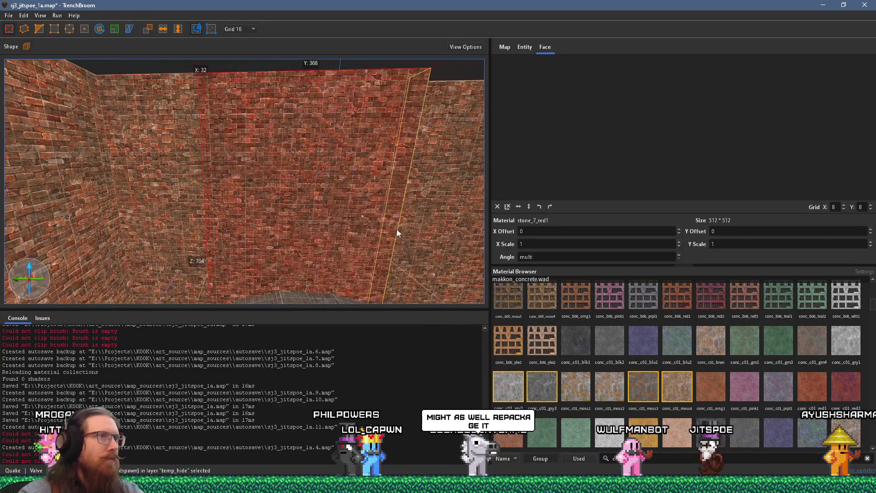
pyautogui.moveTo(400, 232)
pyautogui.mouseDown()
pyautogui.moveTo(221, 275)
pyautogui.moveTo(198, 235)
pyautogui.moveTo(292, 199)
pyautogui.moveTo(160, 214)
pyautogui.moveTo(267, 187)
pyautogui.moveTo(164, 191)
pyautogui.moveTo(212, 226)
pyautogui.moveTo(273, 173)
pyautogui.moveTo(258, 177)
pyautogui.moveTo(272, 176)
pyautogui.moveTo(278, 257)
pyautogui.moveTo(278, 169)
pyautogui.moveTo(258, 194)
pyautogui.moveTo(267, 176)
pyautogui.moveTo(290, 180)
pyautogui.moveTo(342, 283)
pyautogui.moveTo(216, 167)
pyautogui.moveTo(248, 227)
pyautogui.moveTo(295, 163)
pyautogui.moveTo(256, 195)
pyautogui.moveTo(196, 199)
pyautogui.mouseUp()
pyautogui.moveTo(238, 174)
pyautogui.mouseDown()
pyautogui.moveTo(251, 184)
pyautogui.moveTo(358, 185)
pyautogui.moveTo(145, 131)
pyautogui.moveTo(202, 171)
pyautogui.moveTo(219, 137)
pyautogui.moveTo(231, 198)
pyautogui.moveTo(210, 257)
pyautogui.moveTo(242, 240)
pyautogui.moveTo(249, 215)
pyautogui.moveTo(226, 158)
pyautogui.moveTo(174, 159)
pyautogui.moveTo(226, 202)
pyautogui.mouseUp()
pyautogui.moveTo(213, 284)
pyautogui.mouseDown()
pyautogui.moveTo(212, 229)
pyautogui.moveTo(133, 215)
pyautogui.moveTo(239, 193)
pyautogui.moveTo(377, 259)
pyautogui.moveTo(278, 213)
pyautogui.moveTo(390, 210)
pyautogui.moveTo(286, 191)
pyautogui.moveTo(366, 195)
pyautogui.moveTo(322, 245)
pyautogui.moveTo(224, 193)
pyautogui.moveTo(295, 213)
pyautogui.moveTo(344, 193)
pyautogui.moveTo(414, 199)
pyautogui.moveTo(313, 183)
pyautogui.moveTo(84, 65)
pyautogui.mouseUp()
pyautogui.click(8, 15)
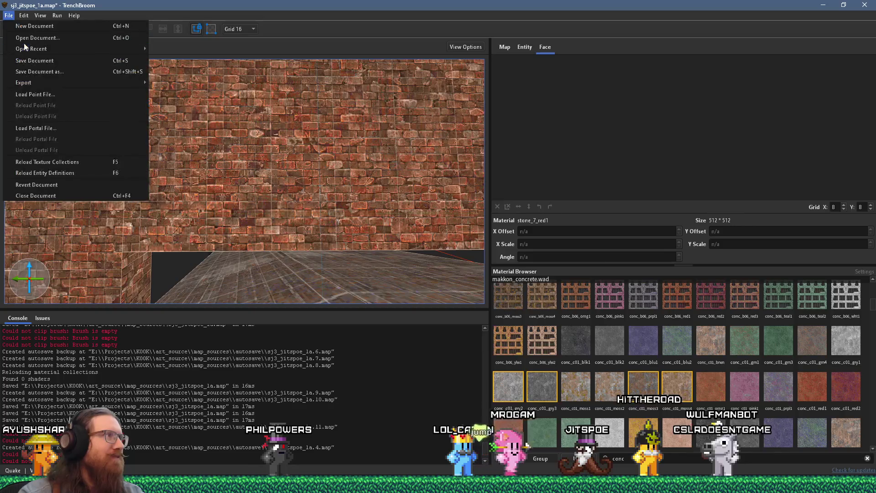
# Step: Save sj3_jitspoe_1a.map, then open and dismiss the Compile Map dialog
pyautogui.click(24, 57)
pyautogui.click(56, 17)
pyautogui.click(61, 26)
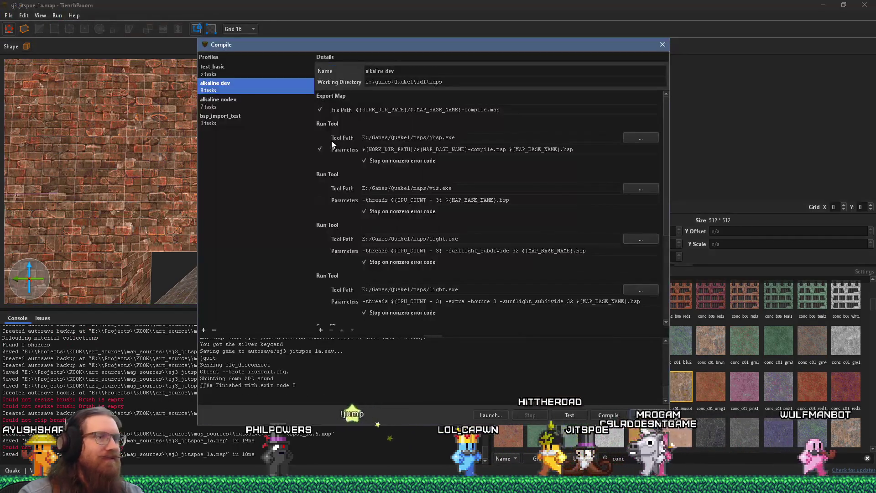
pyautogui.press('Escape')
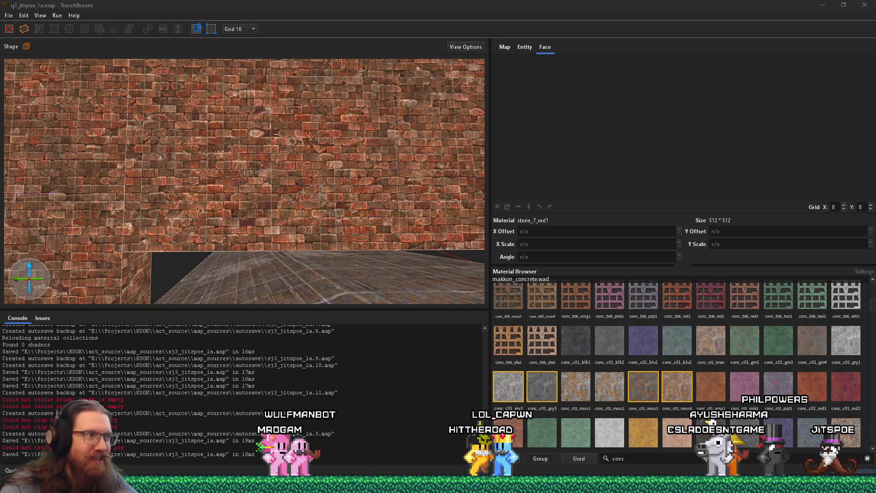
# Step: Turn toward the brick wall corner and select the brick wall face beside the floor
pyautogui.moveTo(192, 210)
pyautogui.mouseDown()
pyautogui.moveTo(297, 206)
pyautogui.moveTo(340, 184)
pyautogui.moveTo(375, 220)
pyautogui.moveTo(197, 245)
pyautogui.moveTo(240, 226)
pyautogui.moveTo(209, 213)
pyautogui.moveTo(203, 221)
pyautogui.moveTo(135, 217)
pyautogui.moveTo(232, 238)
pyautogui.moveTo(262, 221)
pyautogui.moveTo(239, 207)
pyautogui.moveTo(210, 218)
pyautogui.moveTo(237, 205)
pyautogui.moveTo(294, 220)
pyautogui.moveTo(319, 244)
pyautogui.moveTo(269, 239)
pyautogui.moveTo(222, 256)
pyautogui.moveTo(254, 266)
pyautogui.moveTo(263, 281)
pyautogui.moveTo(281, 268)
pyautogui.mouseUp()
pyautogui.click(240, 207)
pyautogui.moveTo(83, 73)
pyautogui.mouseDown()
pyautogui.moveTo(230, 192)
pyautogui.moveTo(212, 199)
pyautogui.mouseUp()
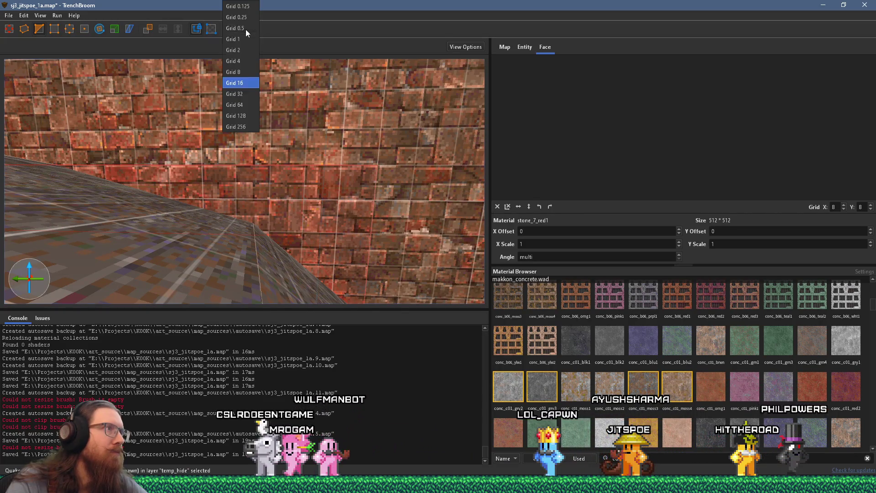
# Step: Set the grid to 8 units and hide the translucent temp_hide brush with Ctrl+H
pyautogui.click(246, 30)
pyautogui.click(235, 71)
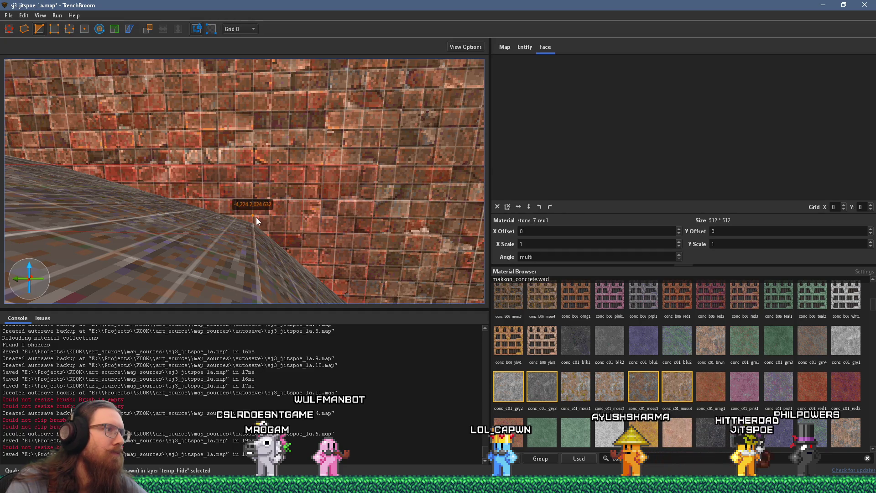
pyautogui.moveTo(283, 220)
pyautogui.mouseDown()
pyautogui.moveTo(264, 214)
pyautogui.moveTo(294, 213)
pyautogui.moveTo(252, 182)
pyautogui.moveTo(275, 215)
pyautogui.moveTo(239, 152)
pyautogui.moveTo(281, 209)
pyautogui.mouseUp()
pyautogui.click(269, 215)
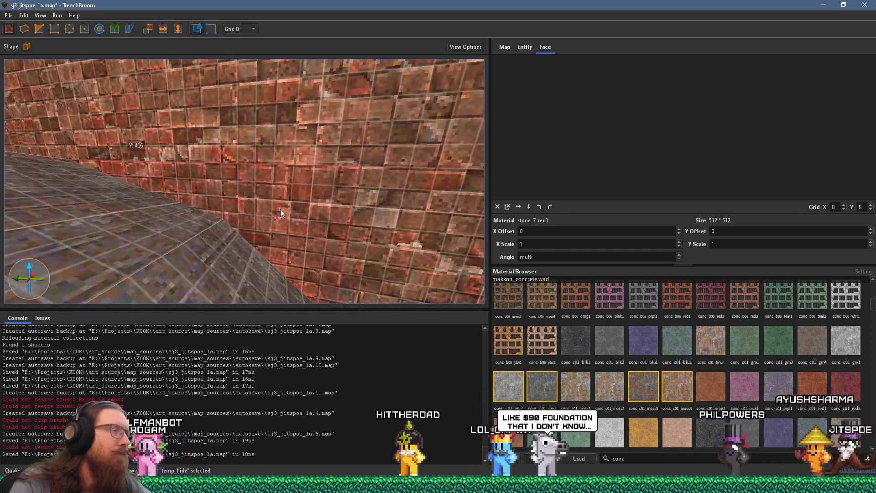
pyautogui.click(230, 254)
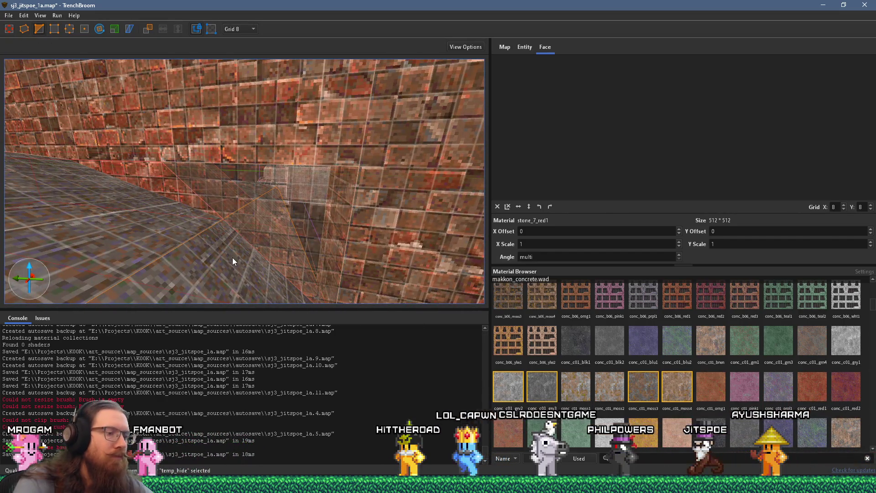
pyautogui.hotkey('ctrl', 'h')
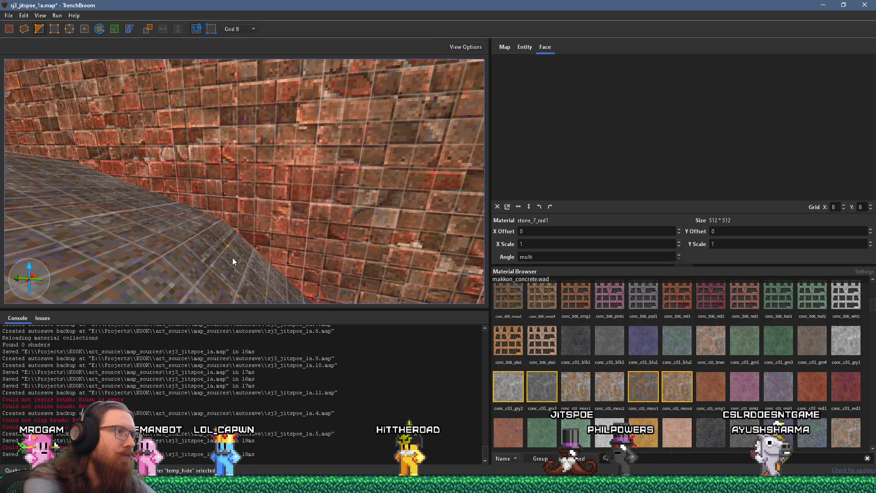
# Step: Inspect the neighbouring brick wall brushes and faces, then clear the selection
pyautogui.click(232, 258)
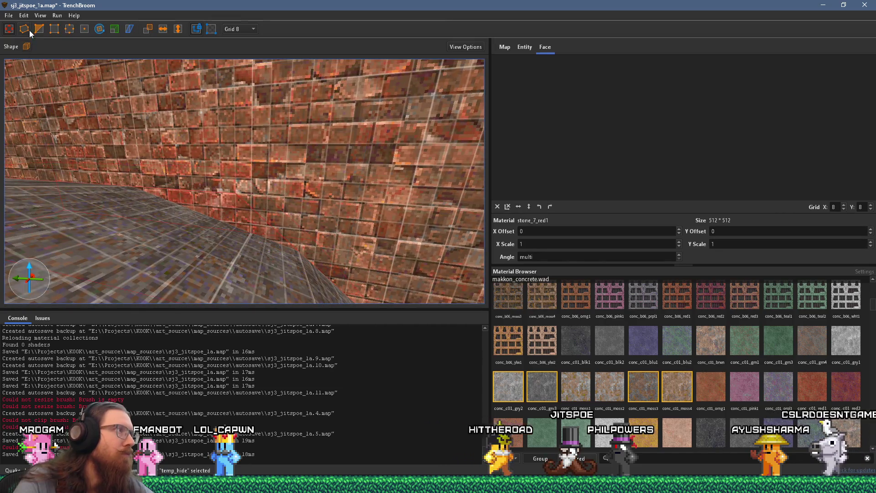
pyautogui.click(174, 248)
pyautogui.click(300, 222)
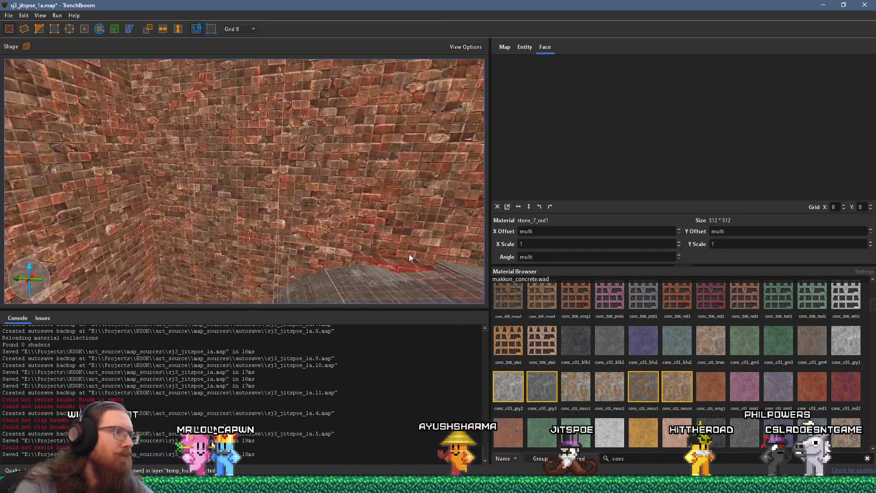
pyautogui.click(291, 223)
pyautogui.scroll(-5, 290, 223)
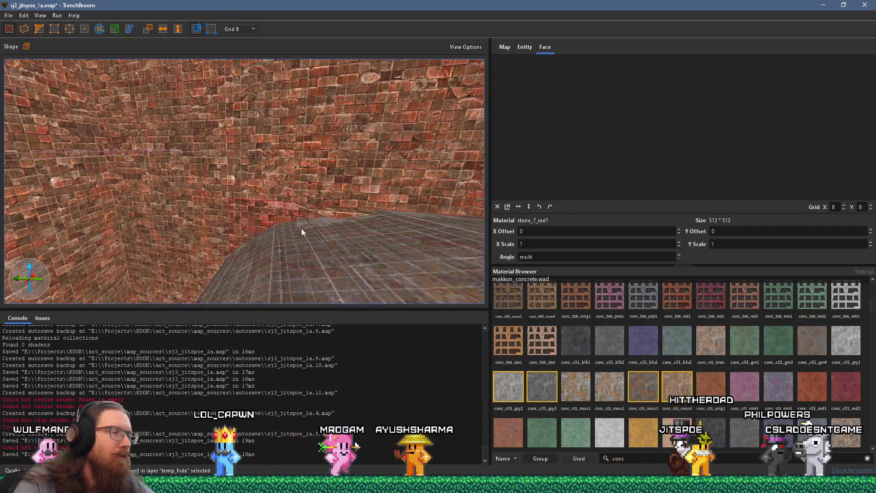
pyautogui.scroll(5, 355, 185)
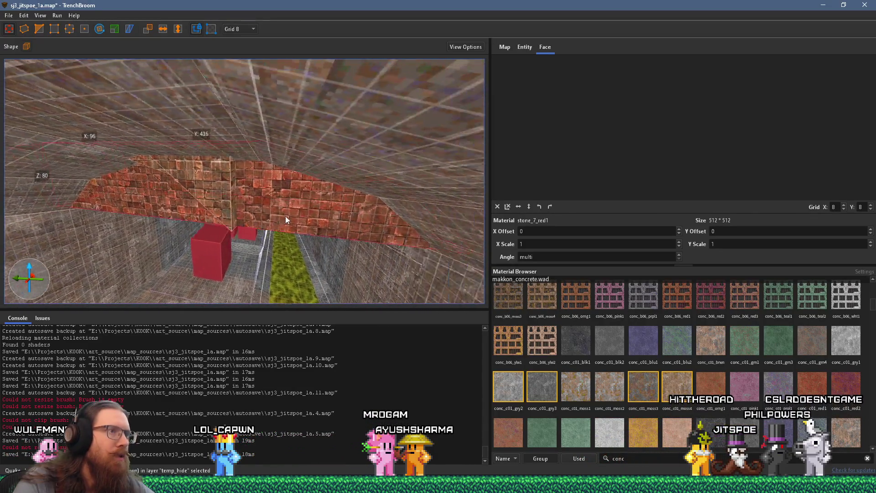
pyautogui.scroll(-5, 255, 229)
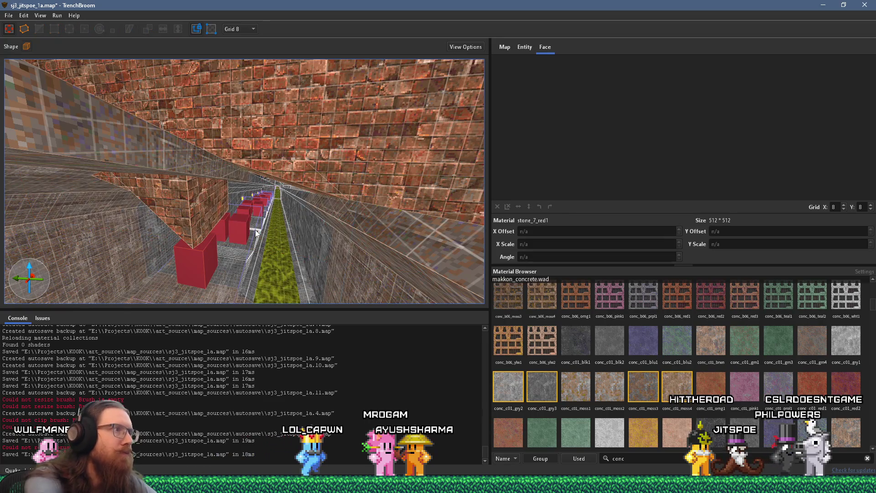
pyautogui.scroll(5, 159, 188)
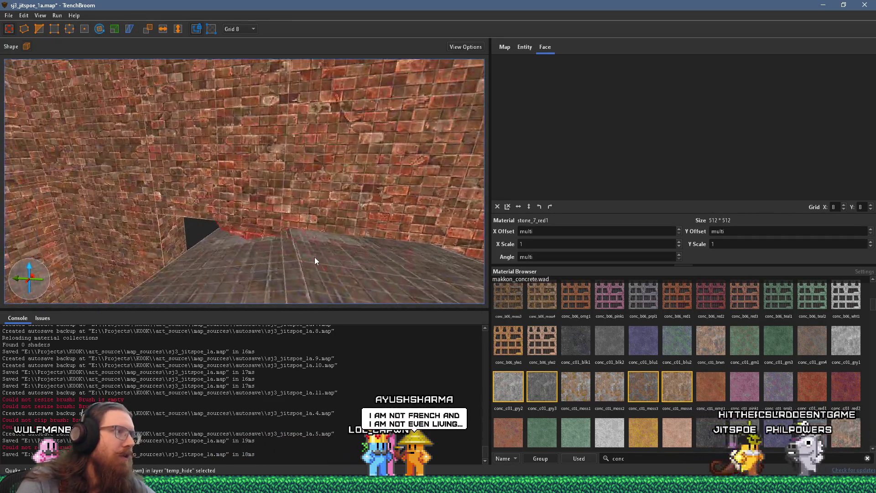
pyautogui.scroll(2, 269, 241)
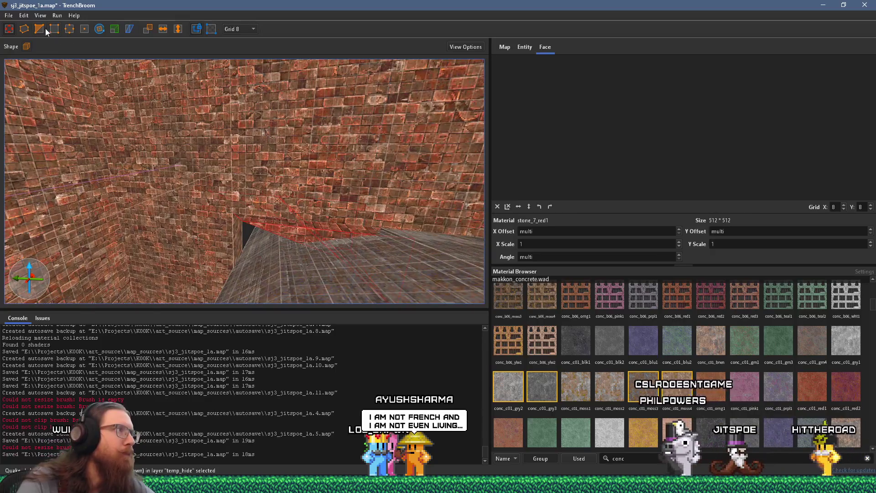
pyautogui.scroll(-2, 212, 130)
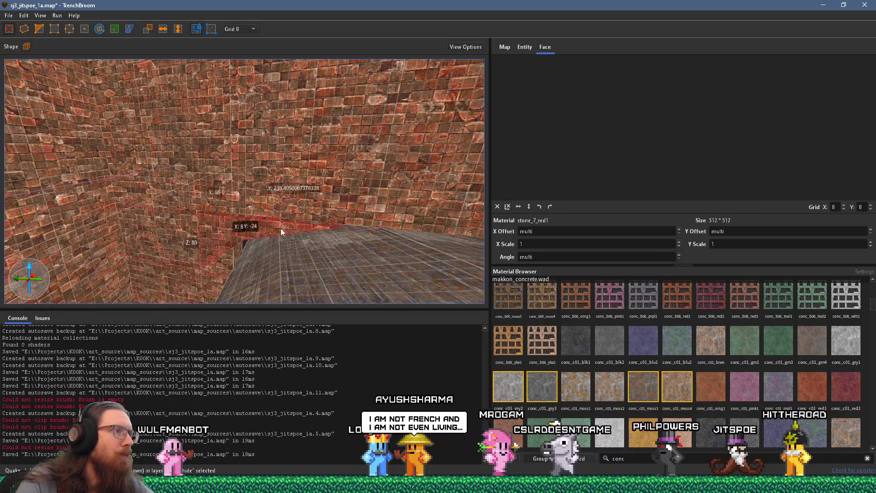
pyautogui.scroll(2, 305, 226)
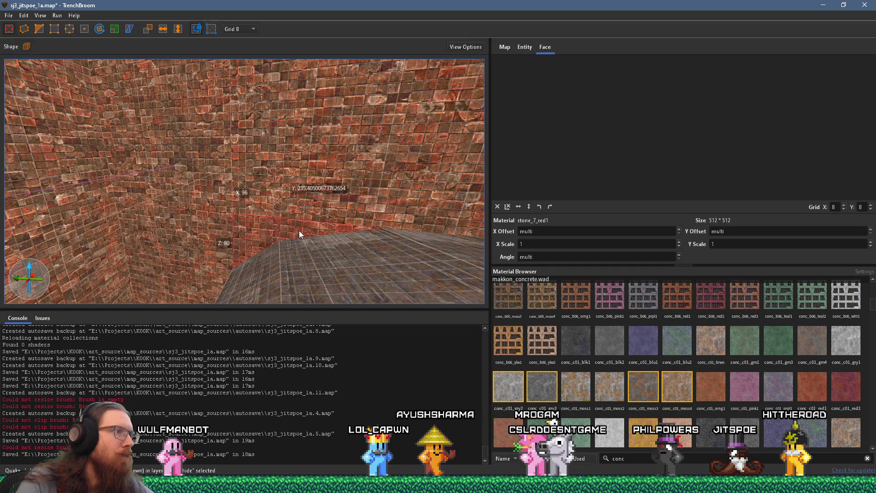
pyautogui.scroll(4, 300, 231)
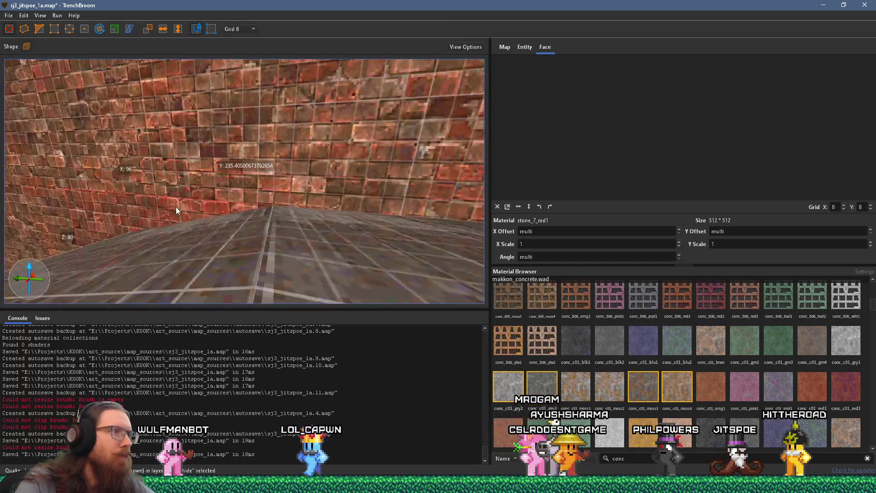
pyautogui.press('Escape')
pyautogui.keyDown('shift'); pyautogui.click(215, 205); pyautogui.keyUp('shift')
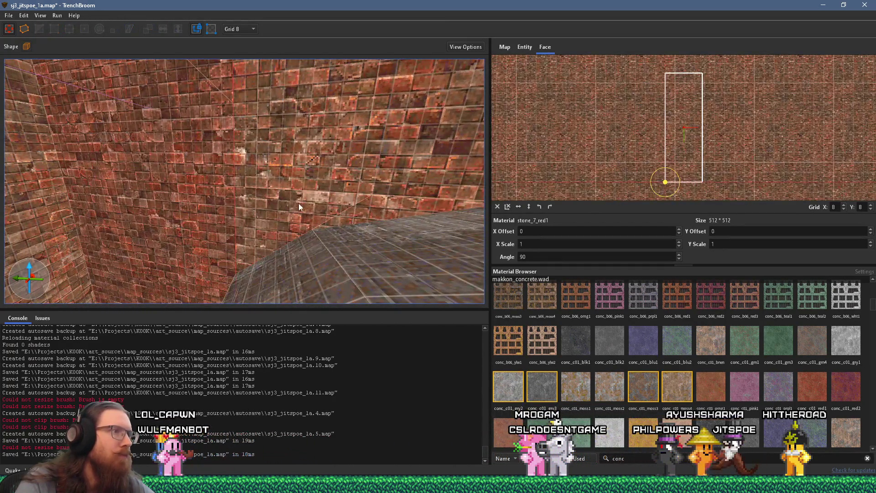
pyautogui.press('Escape')
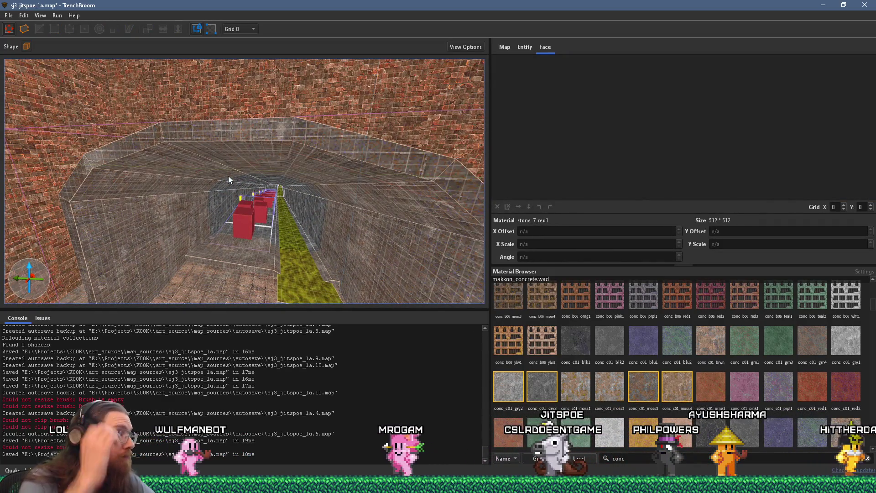
# Step: Draw a long 32-unit slab along the top of the far tunnel wall
pyautogui.moveTo(229, 176)
pyautogui.mouseDown()
pyautogui.moveTo(235, 195)
pyautogui.moveTo(359, 235)
pyautogui.moveTo(305, 225)
pyautogui.moveTo(279, 200)
pyautogui.mouseUp()
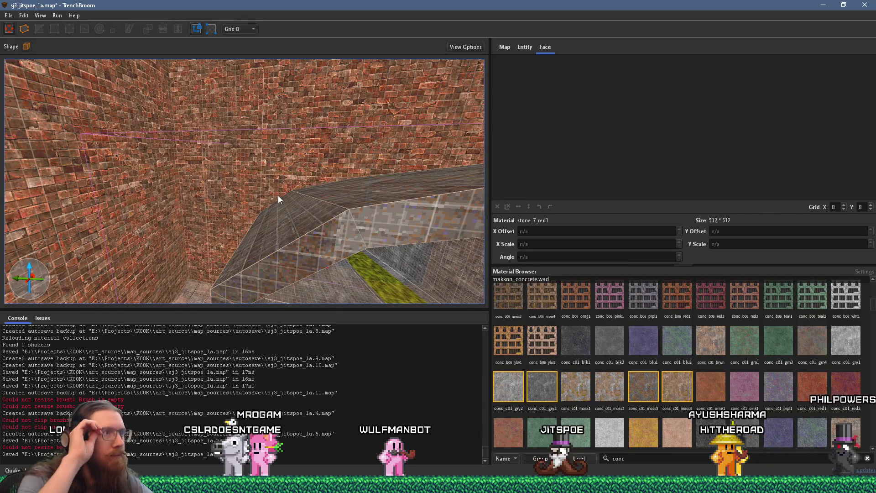
pyautogui.moveTo(286, 183); pyautogui.dragTo(166, 109)
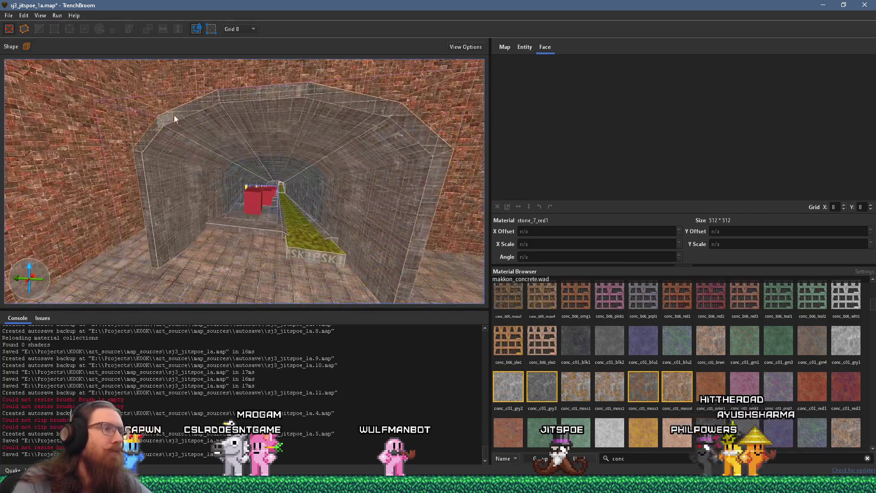
pyautogui.moveTo(167, 220)
pyautogui.mouseDown()
pyautogui.moveTo(352, 179)
pyautogui.moveTo(202, 176)
pyautogui.moveTo(228, 174)
pyautogui.moveTo(208, 218)
pyautogui.moveTo(225, 210)
pyautogui.moveTo(154, 207)
pyautogui.moveTo(110, 275)
pyautogui.moveTo(232, 212)
pyautogui.mouseUp()
pyautogui.moveTo(259, 185)
pyautogui.mouseDown()
pyautogui.moveTo(399, 185)
pyautogui.moveTo(203, 182)
pyautogui.moveTo(40, 194)
pyautogui.mouseUp()
# Step: Draw a large brush roofing over the open sky, then deselect it
pyautogui.moveTo(235, 172)
pyautogui.mouseDown()
pyautogui.moveTo(321, 187)
pyautogui.moveTo(230, 105)
pyautogui.moveTo(188, 165)
pyautogui.mouseUp()
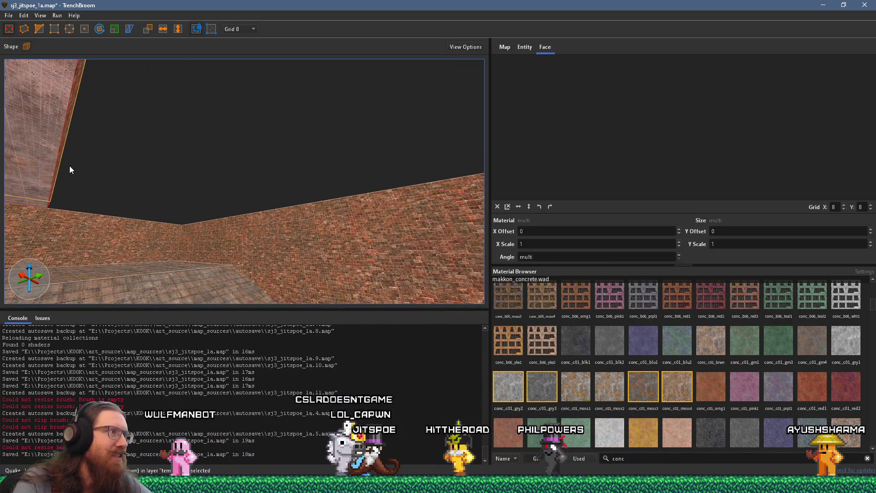
pyautogui.moveTo(61, 163)
pyautogui.mouseDown()
pyautogui.moveTo(264, 187)
pyautogui.moveTo(146, 183)
pyautogui.moveTo(185, 145)
pyautogui.moveTo(249, 152)
pyautogui.moveTo(354, 226)
pyautogui.moveTo(160, 187)
pyautogui.moveTo(357, 245)
pyautogui.moveTo(237, 256)
pyautogui.moveTo(294, 229)
pyautogui.moveTo(187, 227)
pyautogui.mouseUp()
pyautogui.press('Escape')
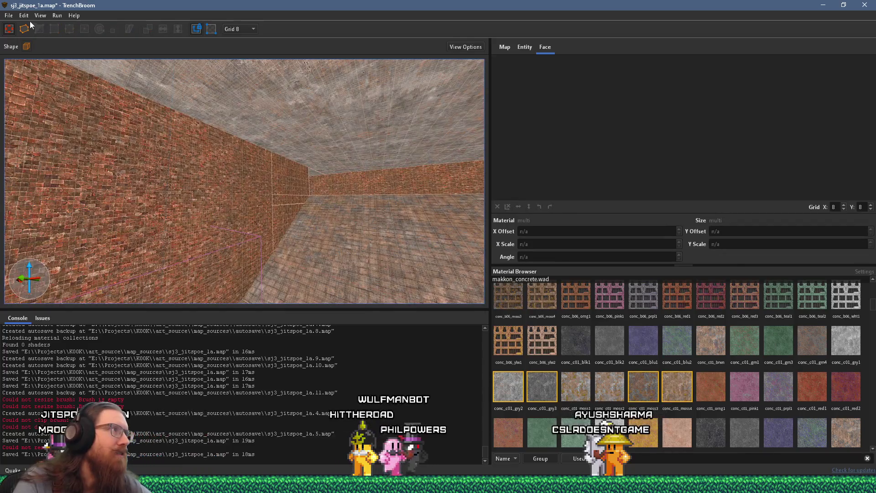
# Step: Save the map and compile it with the alkaline dev profile
pyautogui.click(8, 15)
pyautogui.click(20, 57)
pyautogui.click(57, 15)
pyautogui.click(62, 26)
pyautogui.click(636, 415)
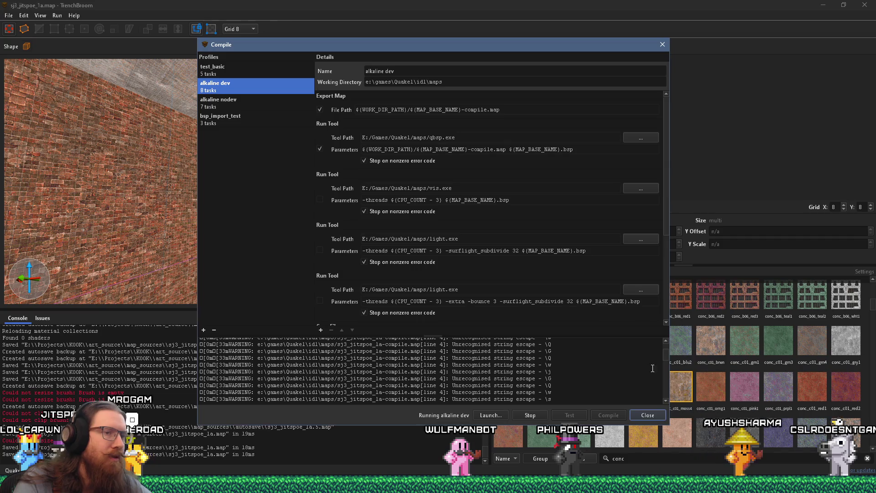
pyautogui.moveTo(667, 358); pyautogui.dragTo(662, 398)
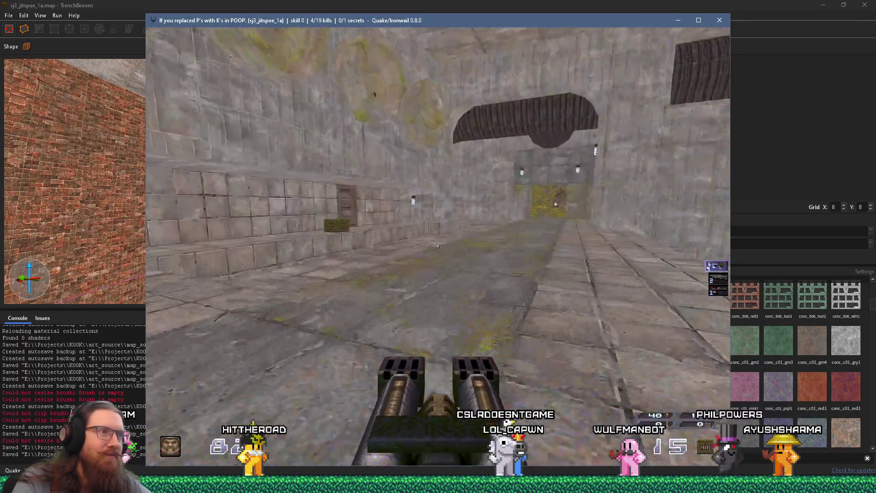
# Step: Walk up to the door in the concrete wall and learn it needs the silver keycard
pyautogui.press('w')
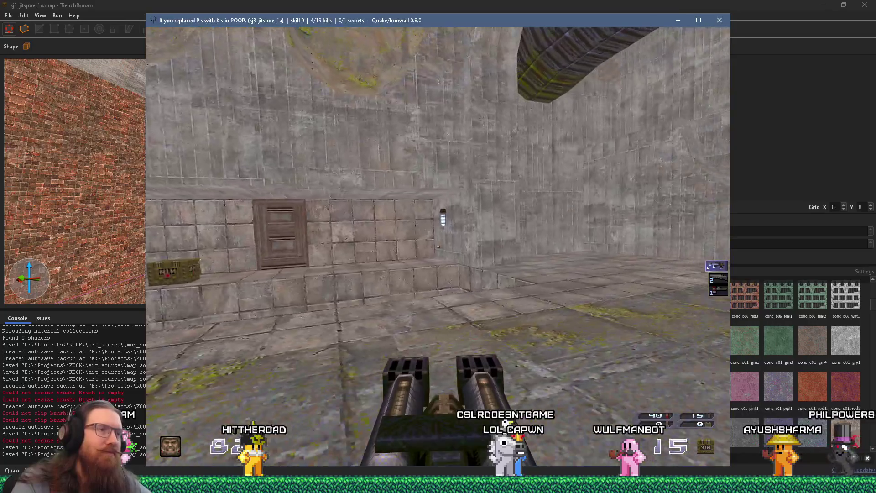
pyautogui.press('w')
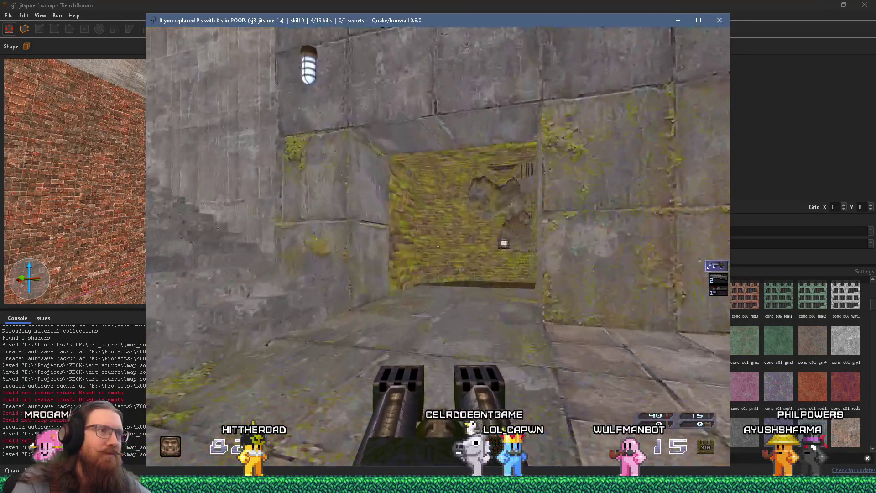
pyautogui.press('w')
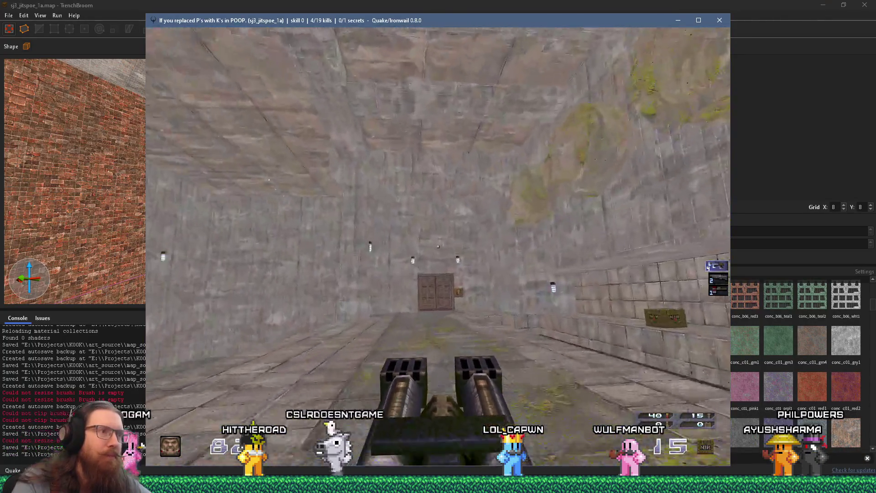
pyautogui.press('w')
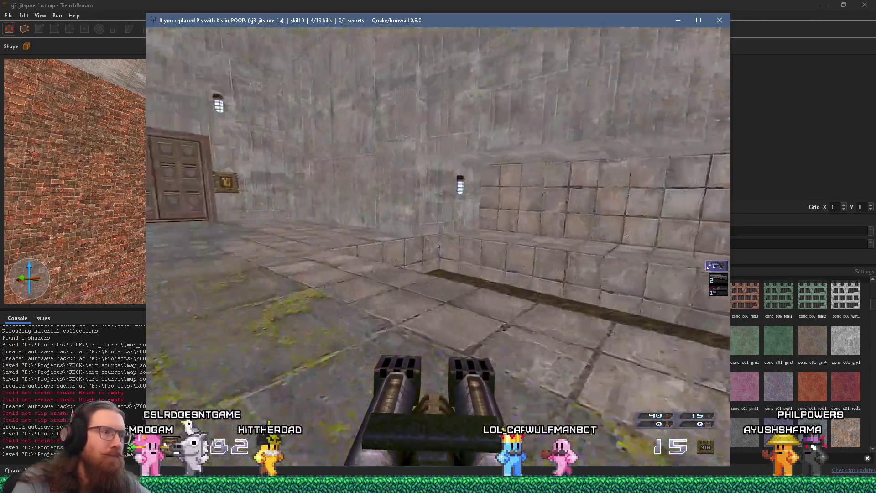
pyautogui.press('w')
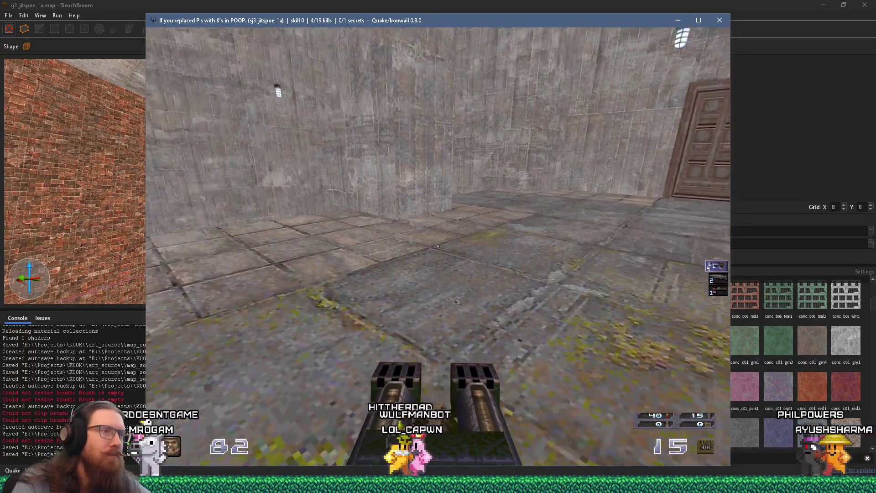
pyautogui.press('w')
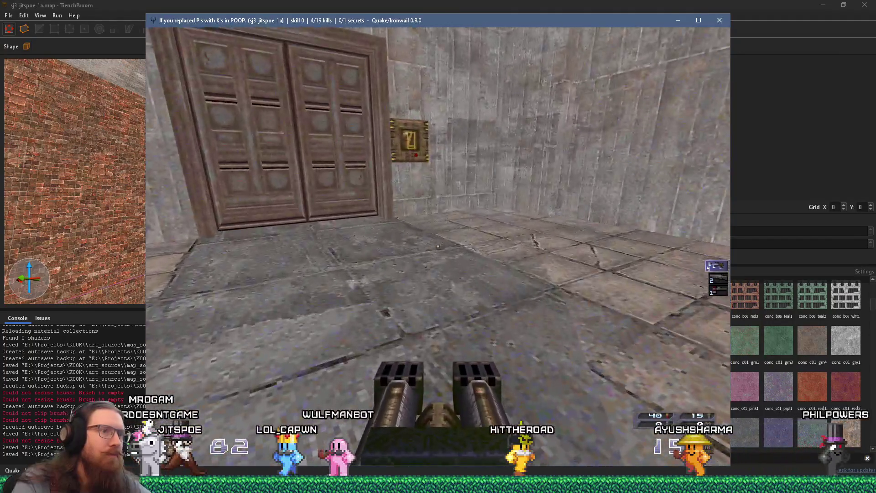
pyautogui.press('w')
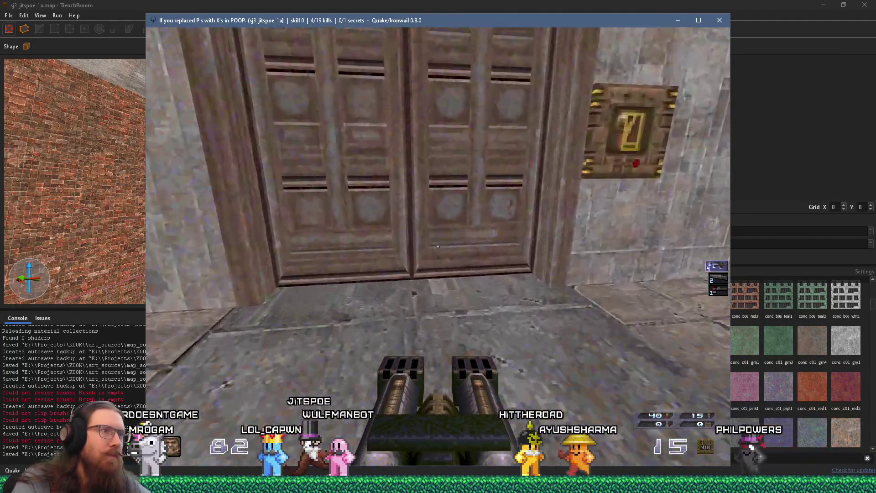
pyautogui.press('s')
# Step: Exit the game by entering quit in the console
pyautogui.press('`')
pyautogui.write('quit')
pyautogui.press('Return')
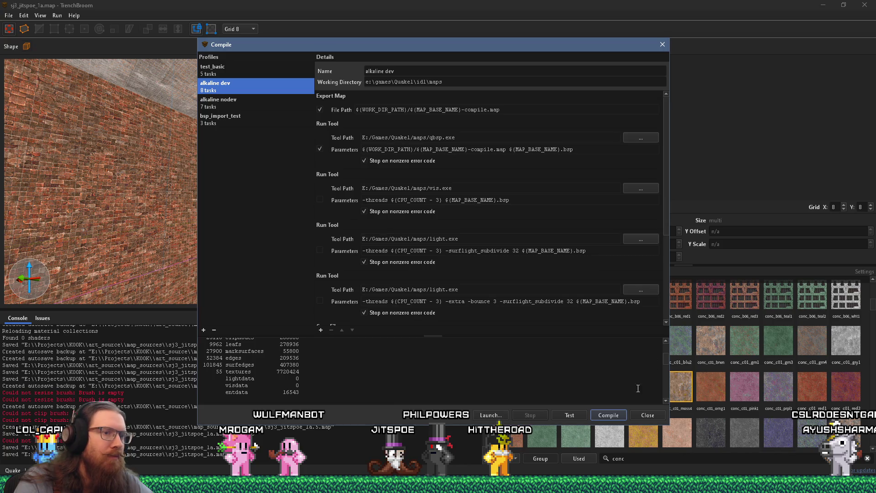
pyautogui.moveTo(669, 355)
pyautogui.mouseDown()
pyautogui.moveTo(667, 344)
pyautogui.moveTo(667, 423)
pyautogui.mouseUp()
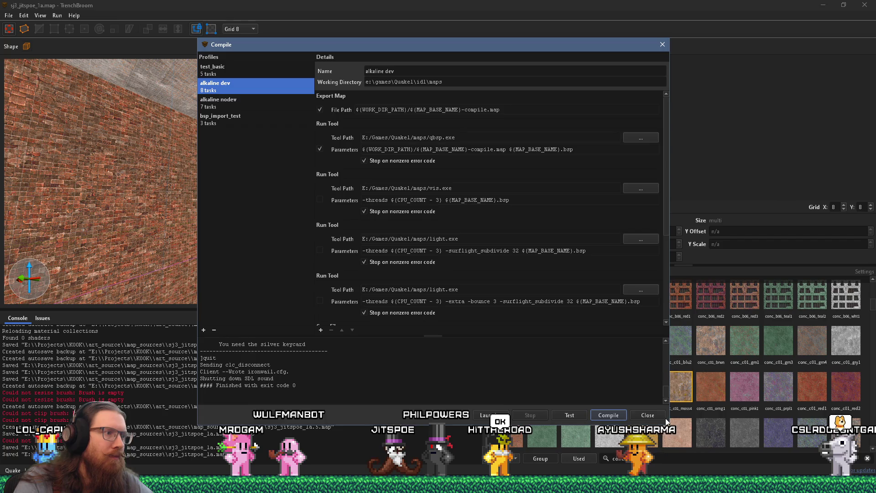
# Step: Reopen the compile settings, enable the vis stage and start compiling
pyautogui.click(662, 45)
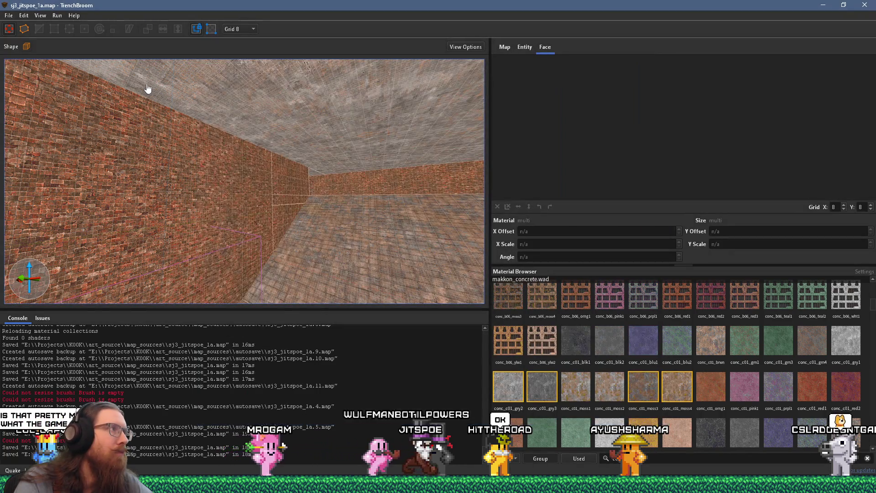
pyautogui.click(57, 16)
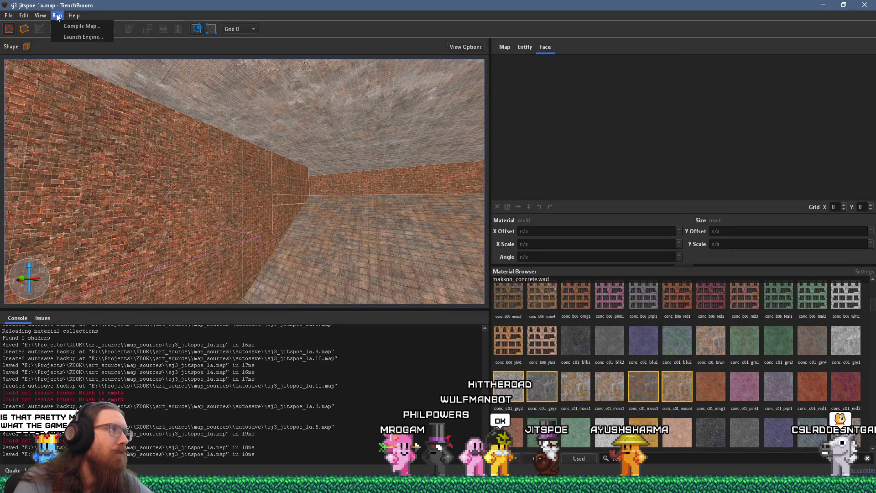
pyautogui.click(80, 26)
pyautogui.scroll(-5, 456, 274)
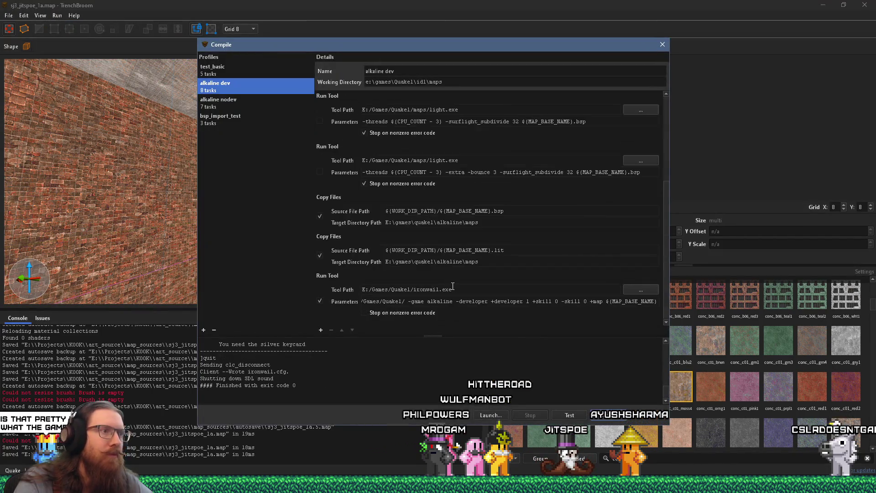
pyautogui.scroll(5, 441, 263)
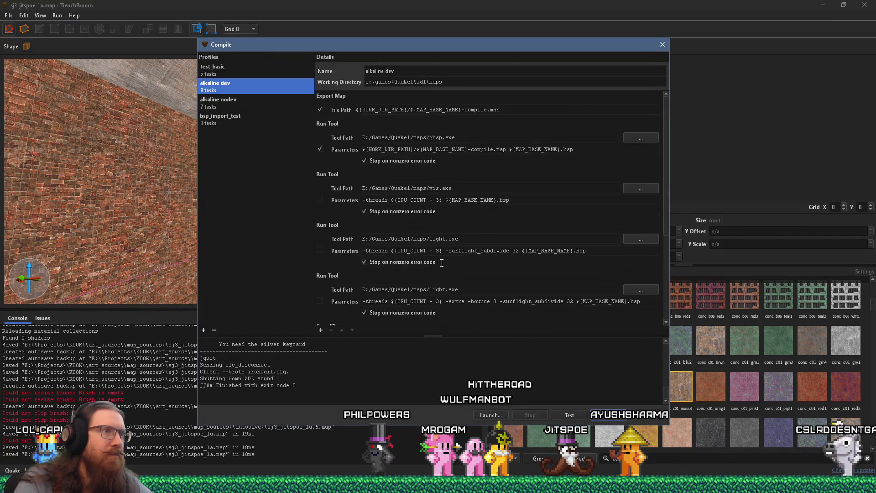
pyautogui.click(320, 200)
pyautogui.click(609, 414)
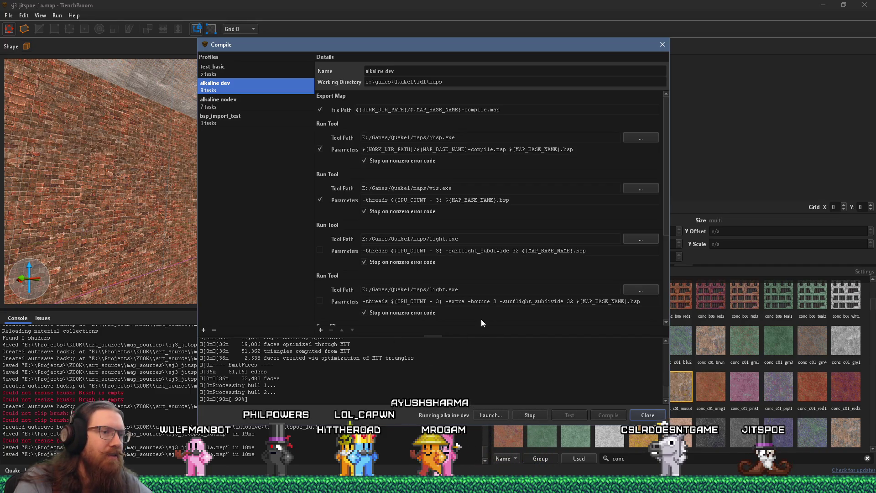
# Step: Stop the compile, enable the light stage, recompile, and close the window after the empty portal error
pyautogui.click(529, 415)
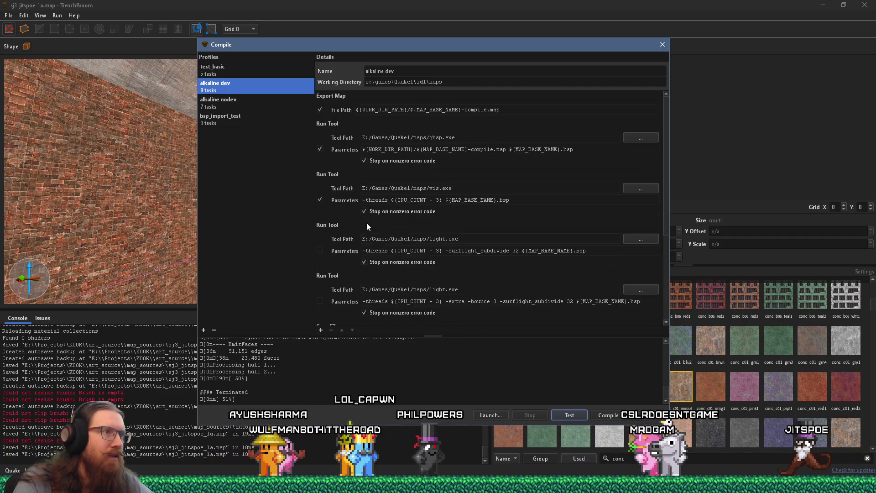
pyautogui.click(320, 251)
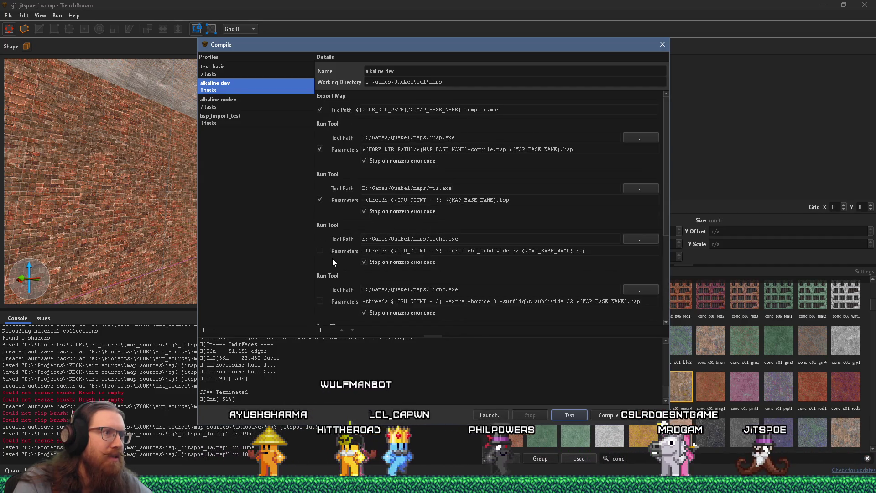
pyautogui.click(604, 413)
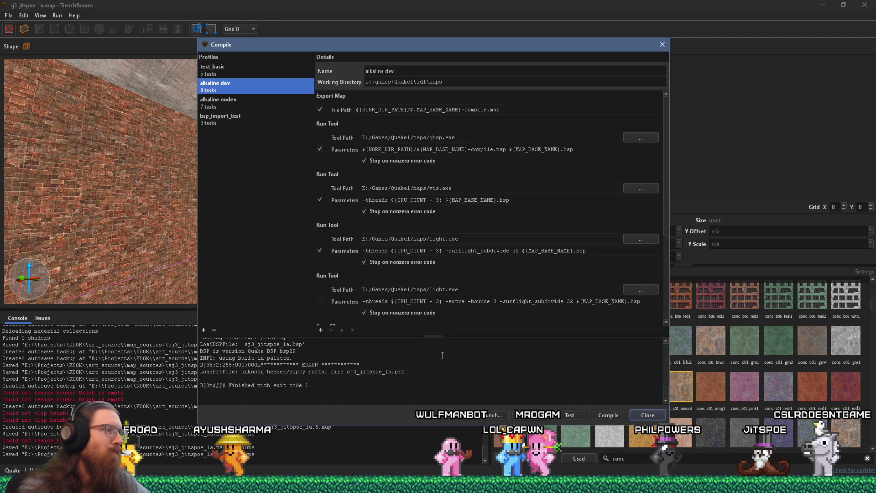
pyautogui.scroll(3, 443, 356)
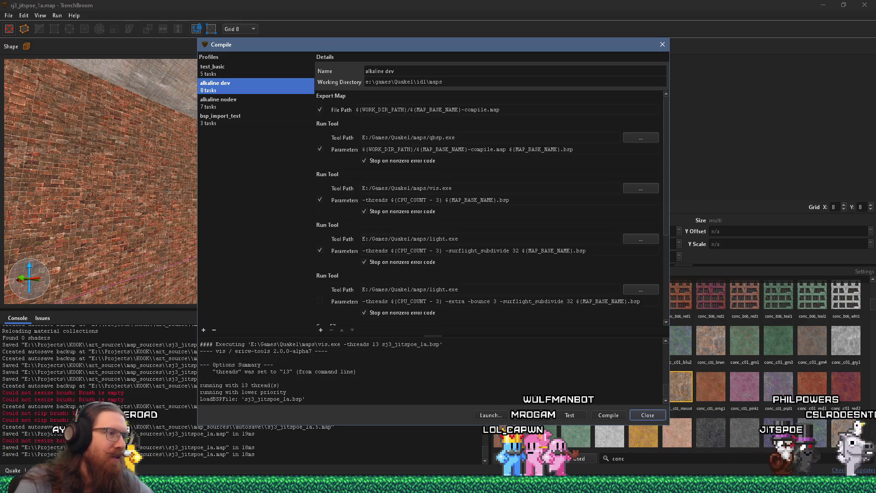
pyautogui.click(663, 44)
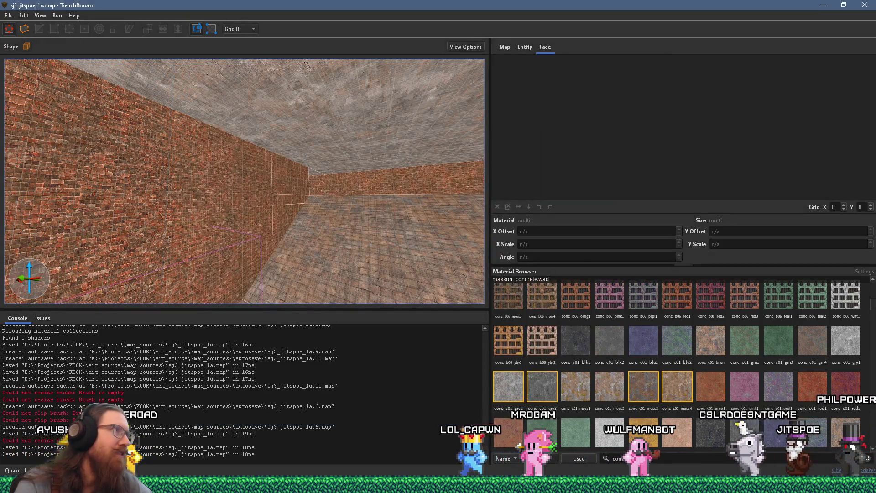
# Step: Load sj3_jitspoe_1a.pts from E:\Games\Quake1\id1\maps as the point file
pyautogui.click(8, 15)
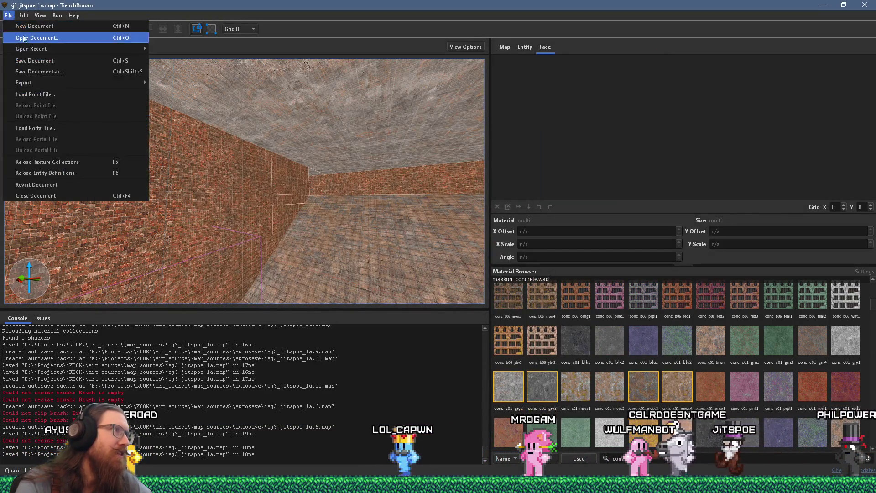
pyautogui.click(61, 90)
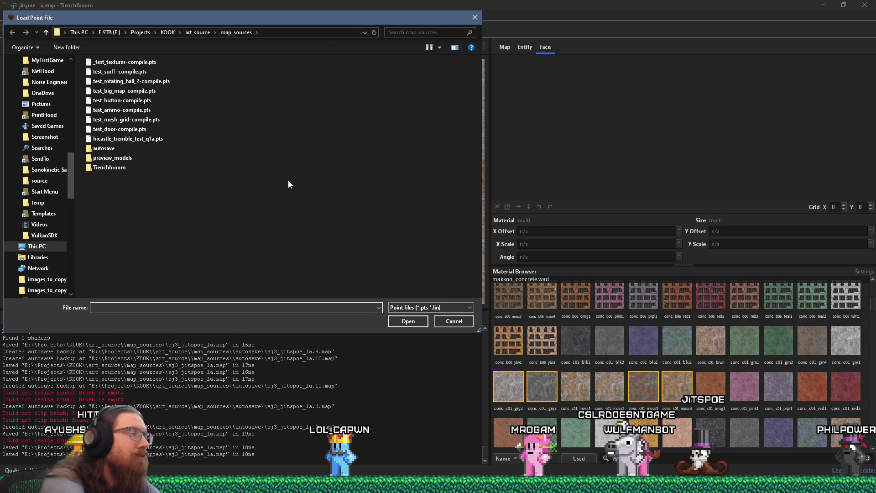
pyautogui.write('e:\\games\\')
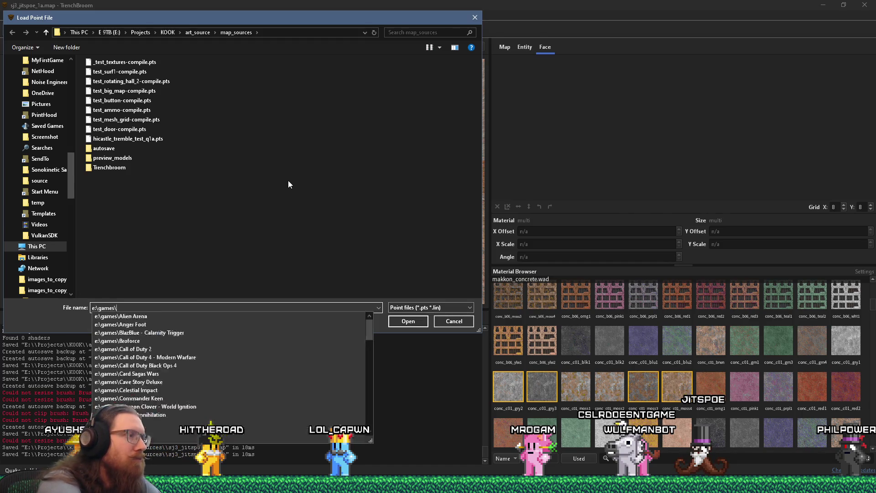
pyautogui.write('quake1\\id1\\')
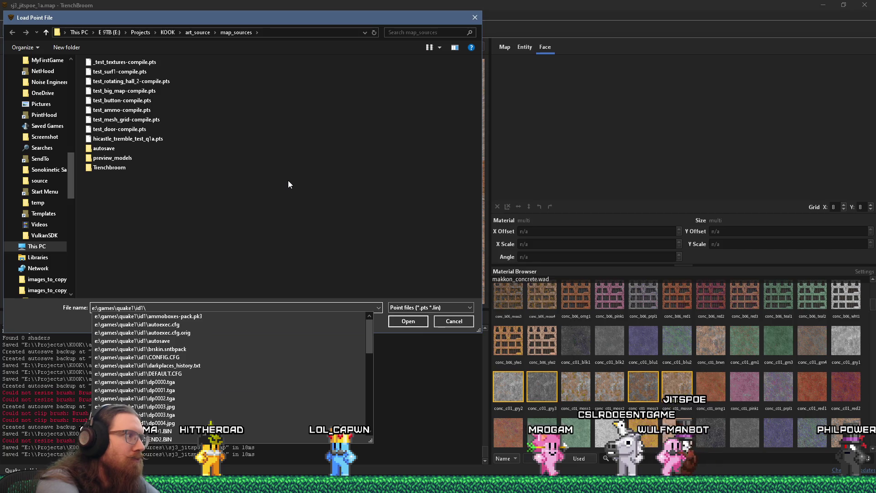
pyautogui.press('Return')
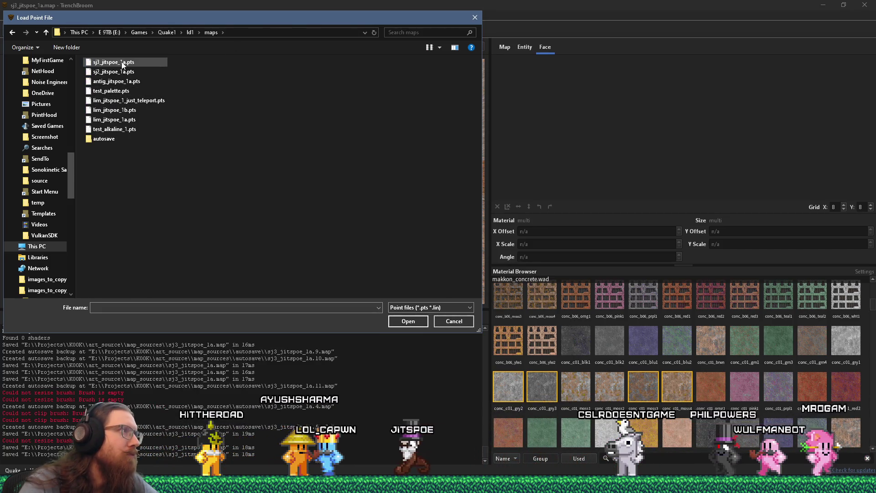
pyautogui.doubleClick(122, 64)
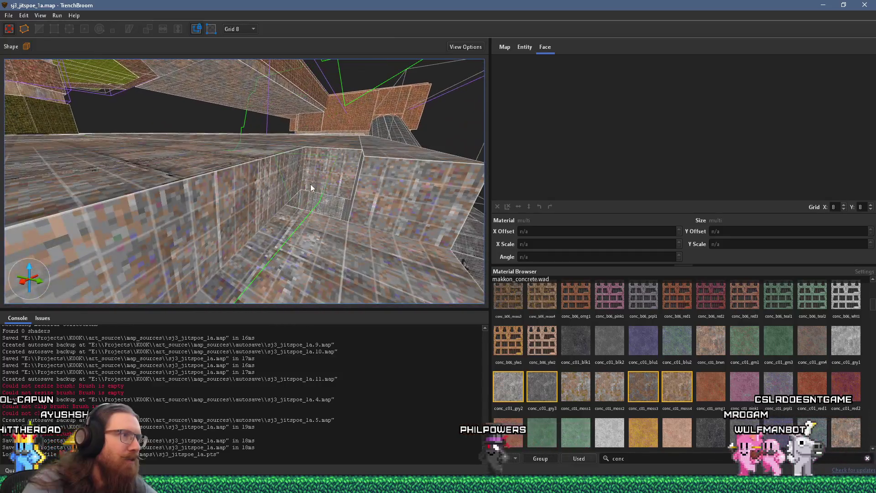
# Step: Select a wall brush, save the map, and reopen the Compile window
pyautogui.click(310, 185)
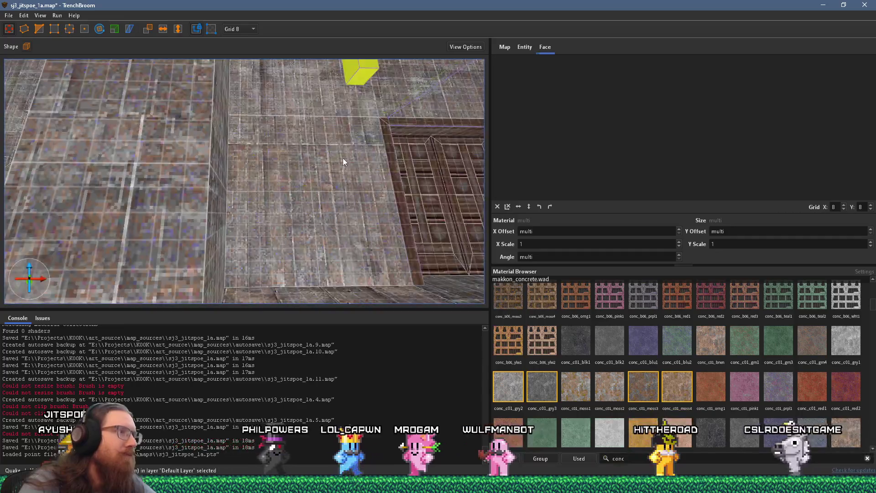
pyautogui.click(9, 15)
pyautogui.click(43, 41)
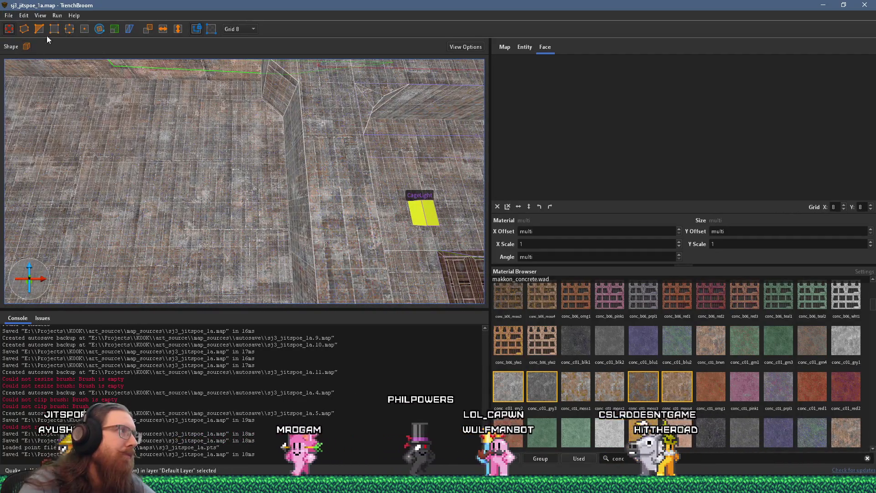
pyautogui.click(57, 16)
pyautogui.click(61, 29)
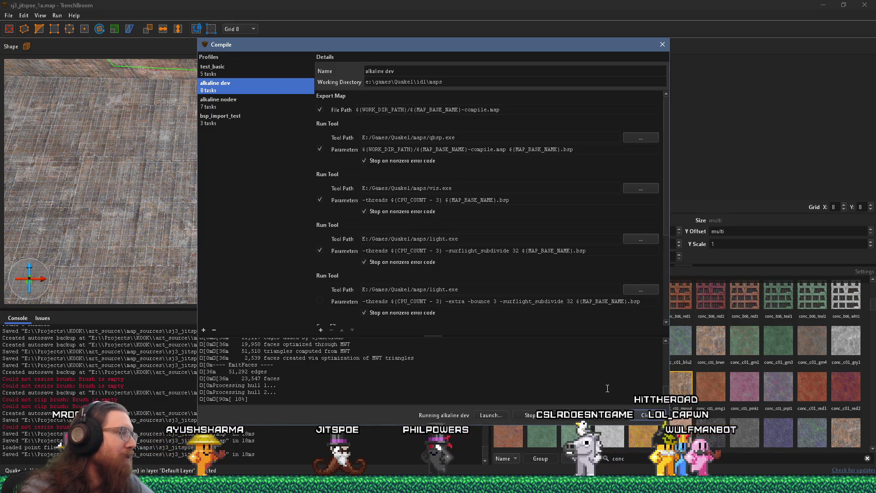
# Step: Move the Compile window aside to check the 3D view, then dismiss it after the exit code 1 error
pyautogui.moveTo(403, 46); pyautogui.dragTo(680, 64)
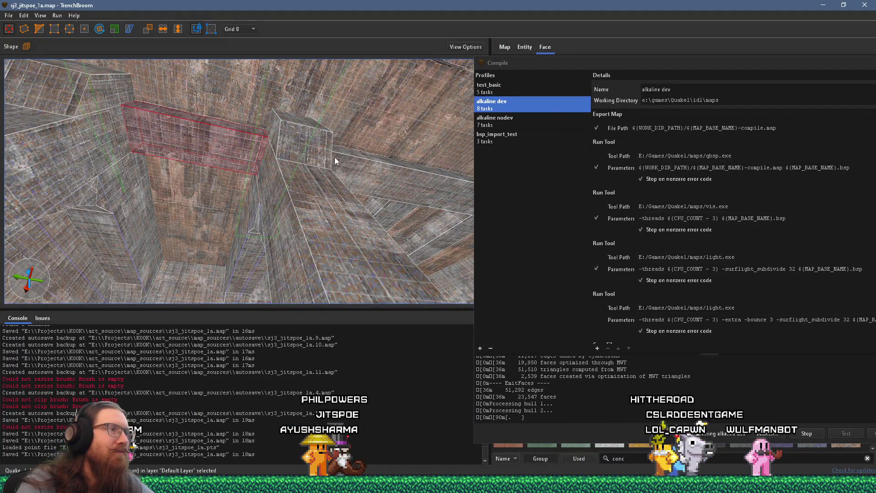
pyautogui.scroll(-3, 335, 157)
pyautogui.moveTo(284, 165)
pyautogui.mouseDown()
pyautogui.moveTo(349, 188)
pyautogui.moveTo(312, 210)
pyautogui.mouseUp()
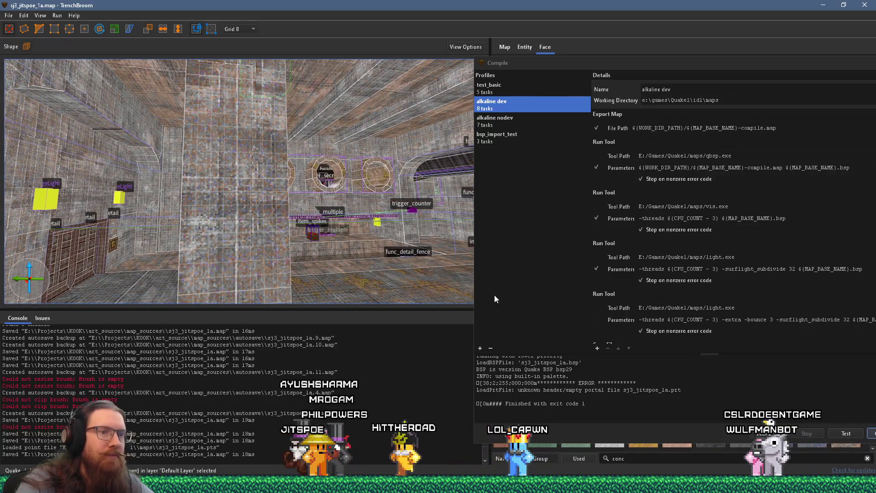
pyautogui.moveTo(827, 60); pyautogui.dragTo(538, 68)
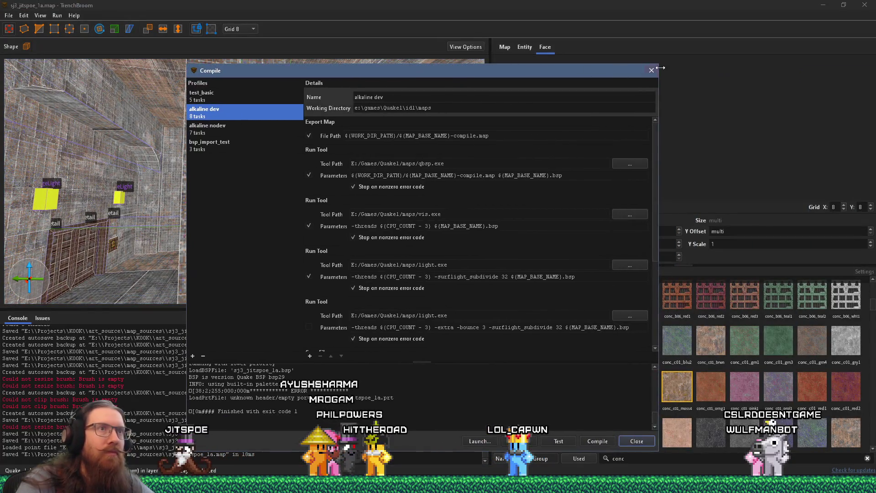
pyautogui.click(233, 40)
pyautogui.click(10, 15)
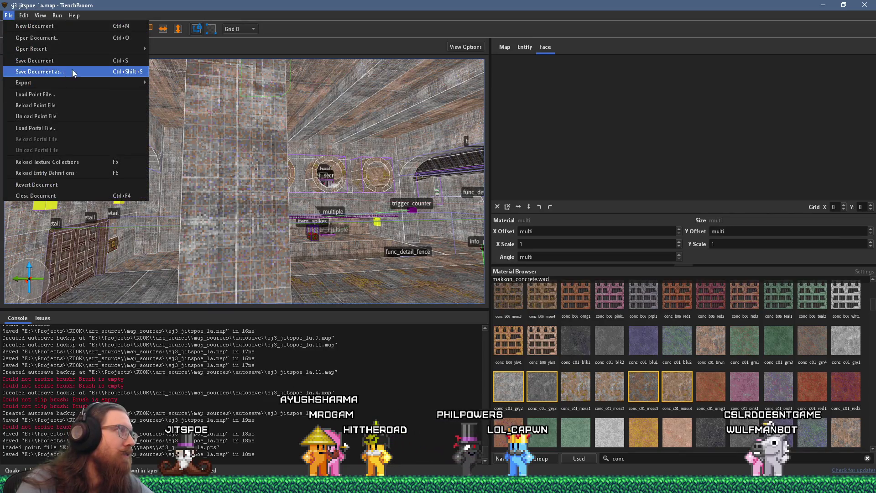
# Step: Reload the leak point file and step the camera along the leak line toward the curved pipe
pyautogui.click(79, 105)
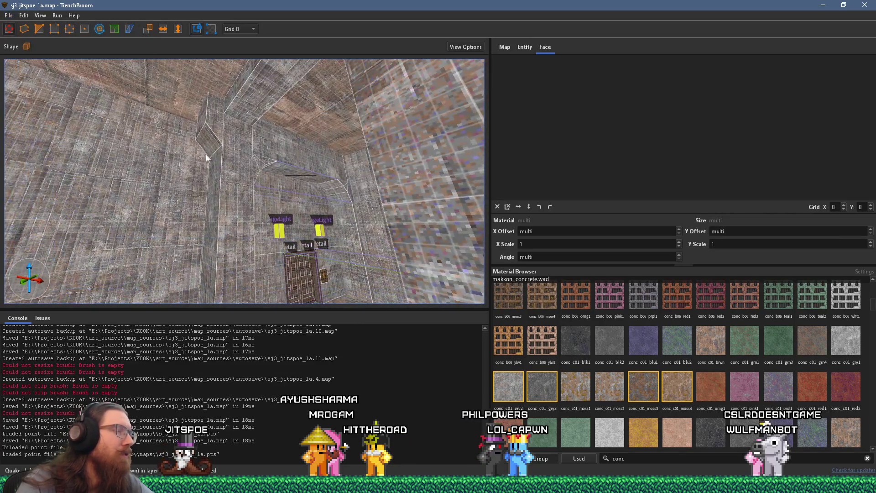
pyautogui.hotkey('ctrl', '.')
pyautogui.hotkey('ctrl', '.')
pyautogui.hotkey('ctrl', '.')
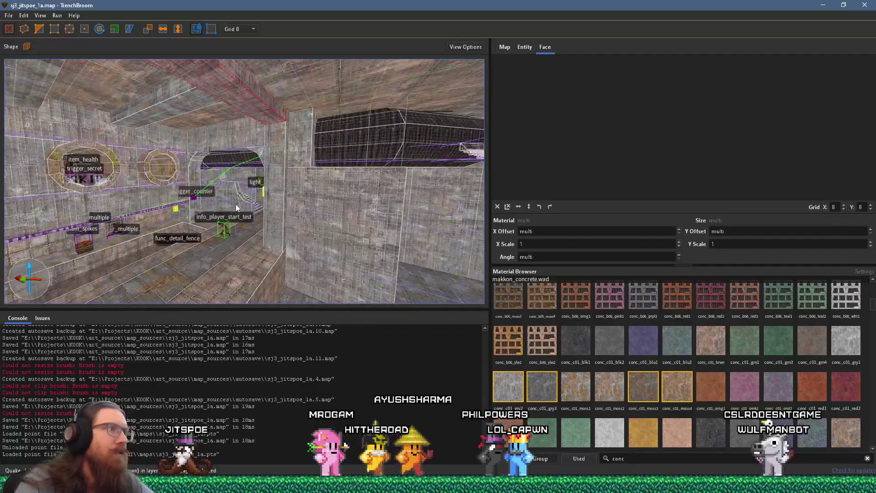
pyautogui.hotkey('ctrl', '.')
pyautogui.hotkey('ctrl', '.')
pyautogui.hotkey('ctrl', '.')
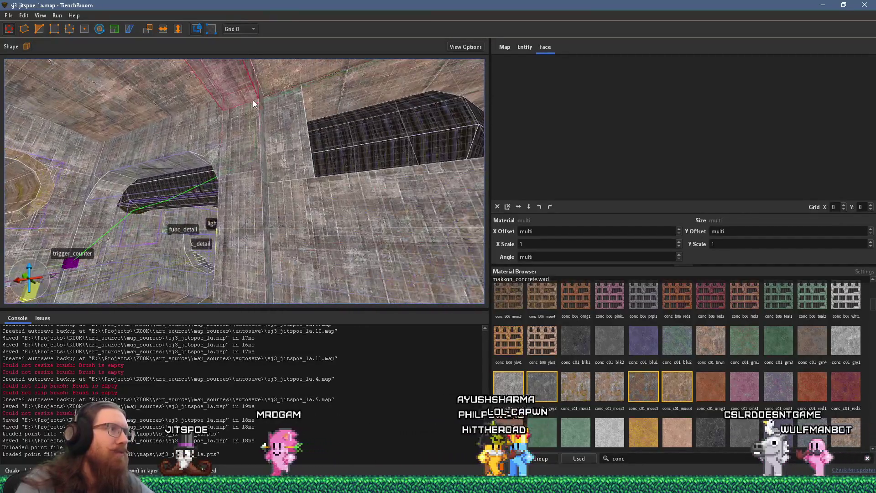
pyautogui.hotkey('ctrl', '.')
pyautogui.hotkey('ctrl', '.')
pyautogui.hotkey('ctrl', '.')
pyautogui.hotkey('ctrl', '.')
pyautogui.hotkey('ctrl', '.')
pyautogui.hotkey('ctrl', '.')
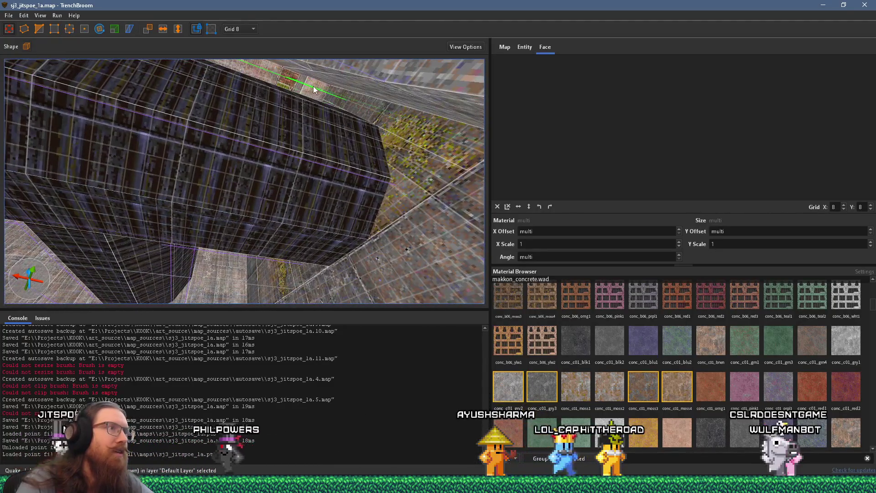
pyautogui.hotkey('ctrl', '.')
pyautogui.hotkey('ctrl', '.')
pyautogui.hotkey('ctrl', '.')
pyautogui.hotkey('ctrl', '.')
pyautogui.hotkey('ctrl', '.')
pyautogui.hotkey('ctrl', '.')
pyautogui.hotkey('ctrl', '.')
pyautogui.hotkey('ctrl', '.')
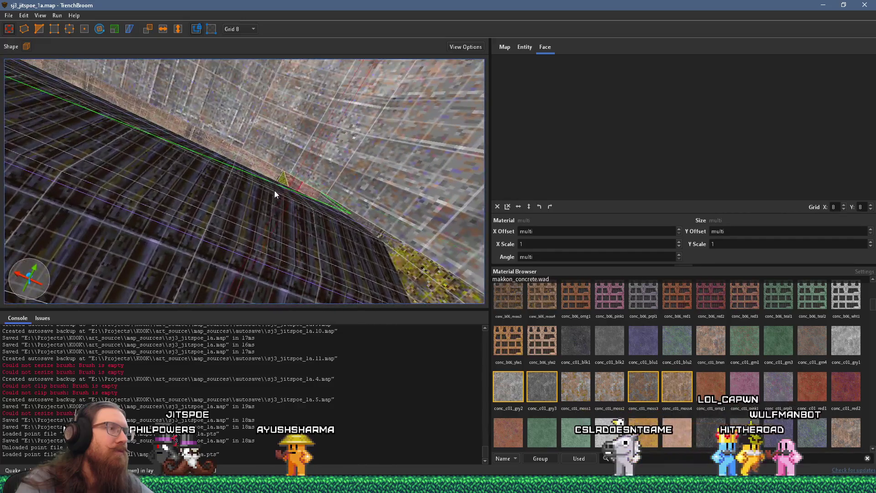
pyautogui.hotkey('ctrl', '.')
pyautogui.hotkey('ctrl', '.')
pyautogui.hotkey('ctrl', '.')
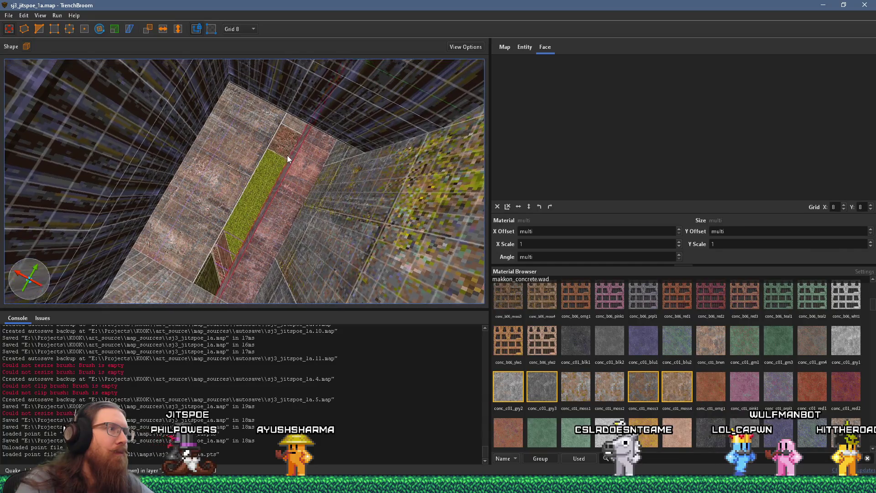
pyautogui.hotkey('ctrl', '.')
pyautogui.hotkey('ctrl', '.')
pyautogui.hotkey('ctrl', '.')
pyautogui.hotkey('ctrl', '.')
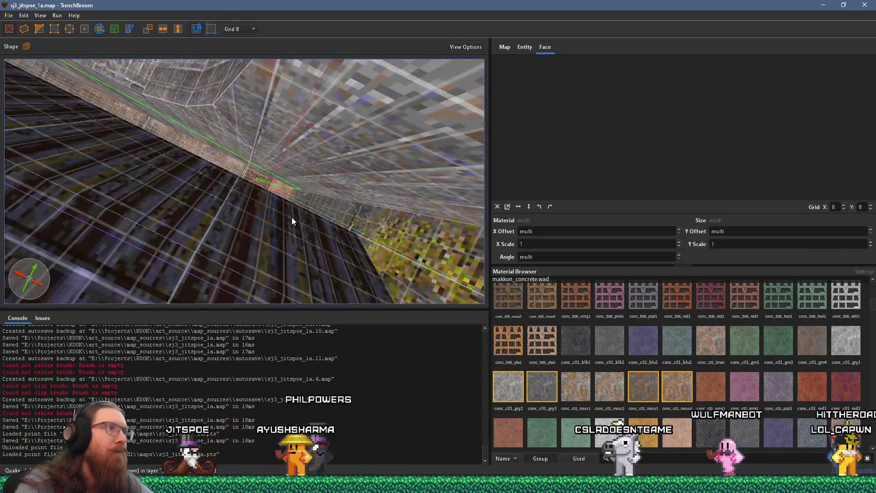
pyautogui.hotkey('ctrl', '.')
pyautogui.hotkey('ctrl', '.')
pyautogui.hotkey('ctrl', '.')
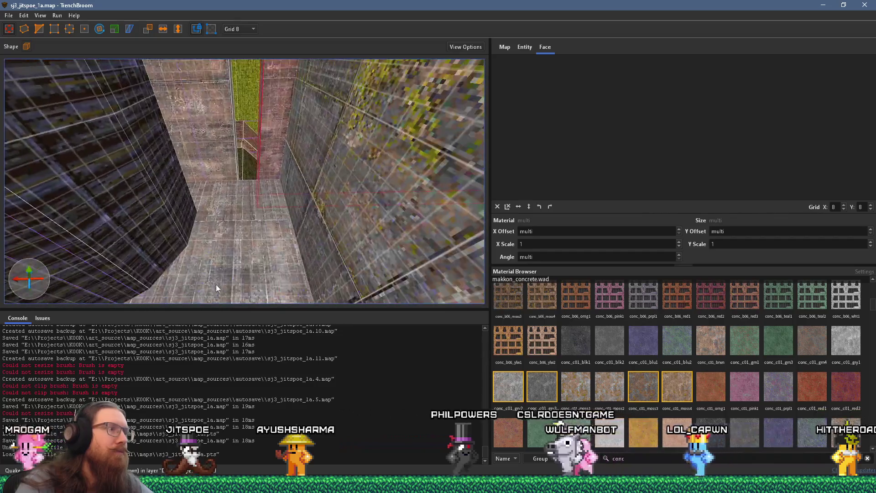
pyautogui.hotkey('ctrl', '.')
pyautogui.hotkey('ctrl', '.')
pyautogui.hotkey('ctrl', '.')
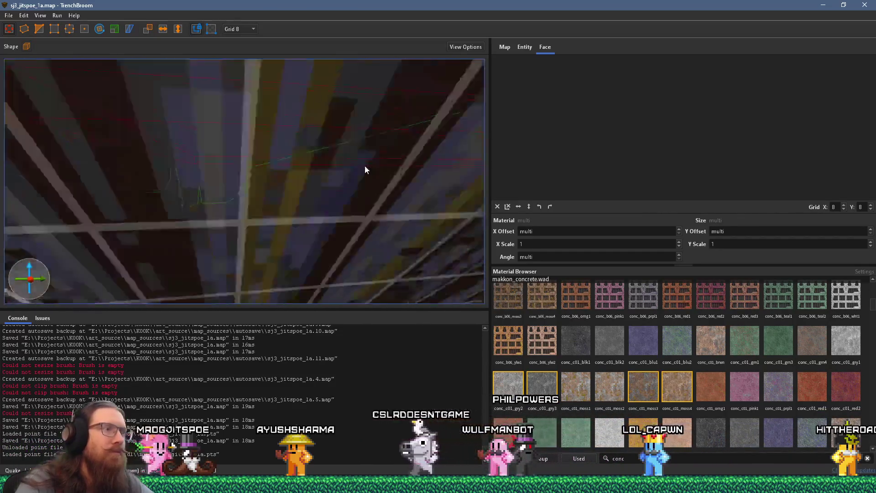
pyautogui.hotkey('ctrl', '.')
pyautogui.hotkey('ctrl', '.')
pyautogui.hotkey('ctrl', '.')
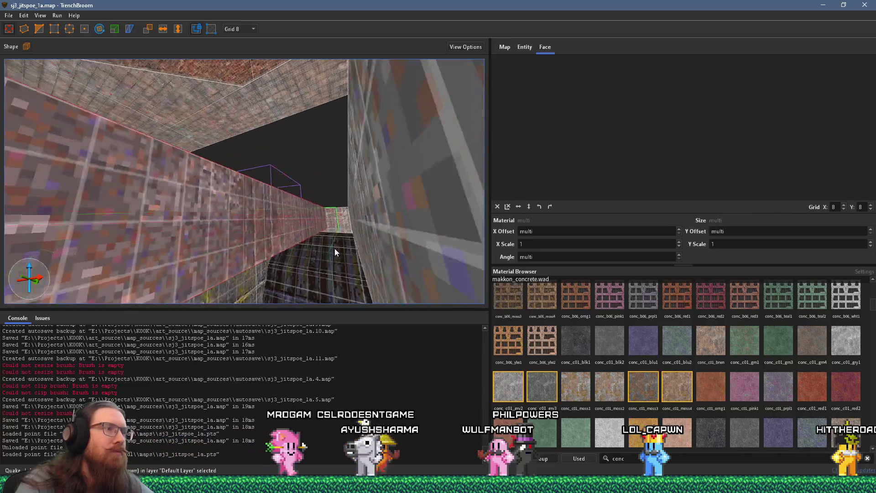
pyautogui.hotkey('ctrl', '.')
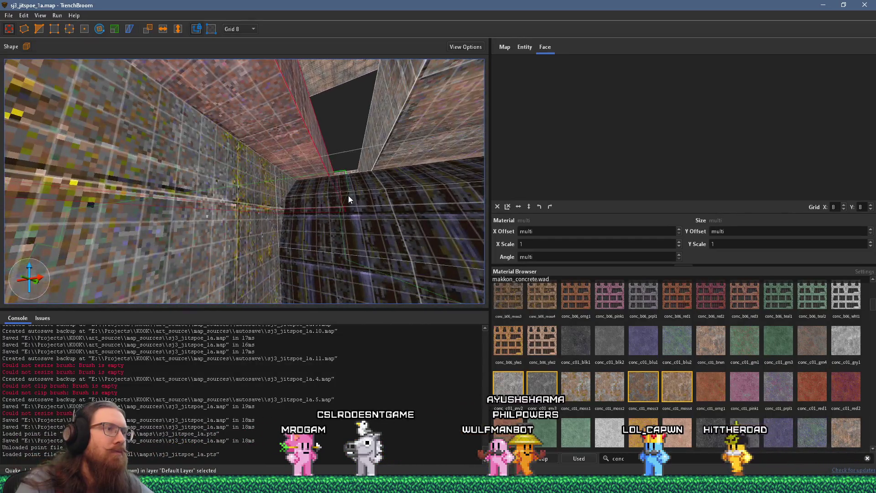
pyautogui.hotkey('ctrl', '.')
pyautogui.hotkey('ctrl', '.')
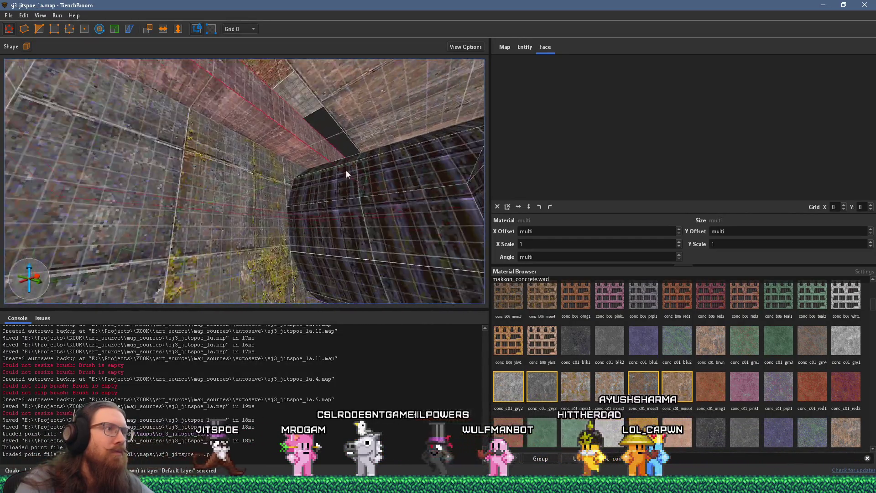
pyautogui.hotkey('ctrl', '.')
pyautogui.hotkey('ctrl', '.')
pyautogui.press('Escape')
pyautogui.hotkey('ctrl', '.')
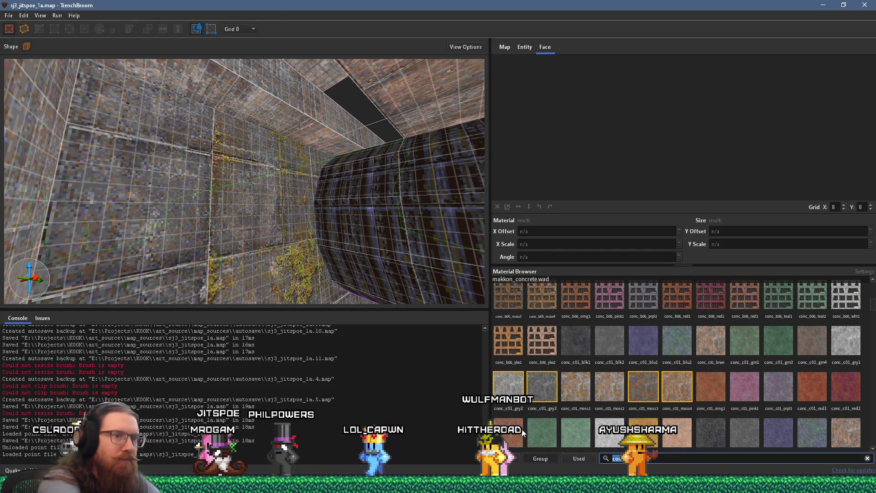
# Step: Draw a new metal_rust_01 brush over the gap in the wall
pyautogui.write('rust')
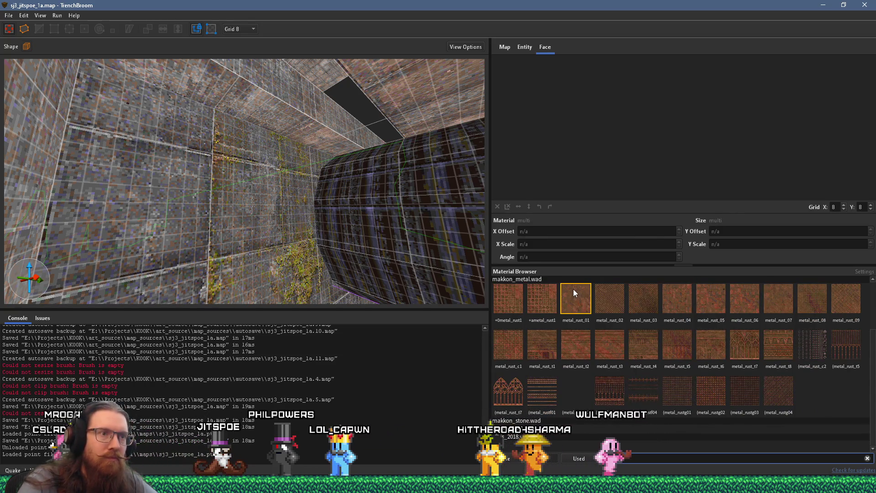
pyautogui.click(573, 290)
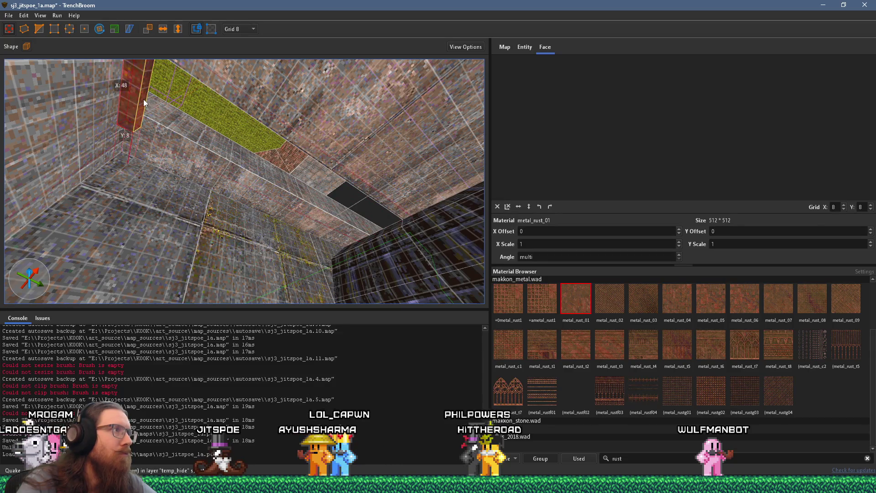
pyautogui.moveTo(143, 100); pyautogui.dragTo(322, 200)
# Step: Stretch the rust brush taller so it fills the gap to full height
pyautogui.moveTo(399, 237)
pyautogui.mouseDown()
pyautogui.moveTo(348, 187)
pyautogui.moveTo(251, 143)
pyautogui.moveTo(152, 135)
pyautogui.moveTo(234, 149)
pyautogui.moveTo(275, 131)
pyautogui.moveTo(442, 163)
pyautogui.moveTo(339, 177)
pyautogui.moveTo(344, 189)
pyautogui.moveTo(307, 184)
pyautogui.moveTo(289, 130)
pyautogui.moveTo(265, 137)
pyautogui.moveTo(286, 195)
pyautogui.moveTo(67, 185)
pyautogui.moveTo(198, 217)
pyautogui.moveTo(102, 201)
pyautogui.moveTo(464, 219)
pyautogui.moveTo(294, 233)
pyautogui.moveTo(374, 250)
pyautogui.moveTo(62, 204)
pyautogui.moveTo(192, 220)
pyautogui.moveTo(181, 226)
pyautogui.mouseUp()
pyautogui.moveTo(209, 240); pyautogui.dragTo(264, 223)
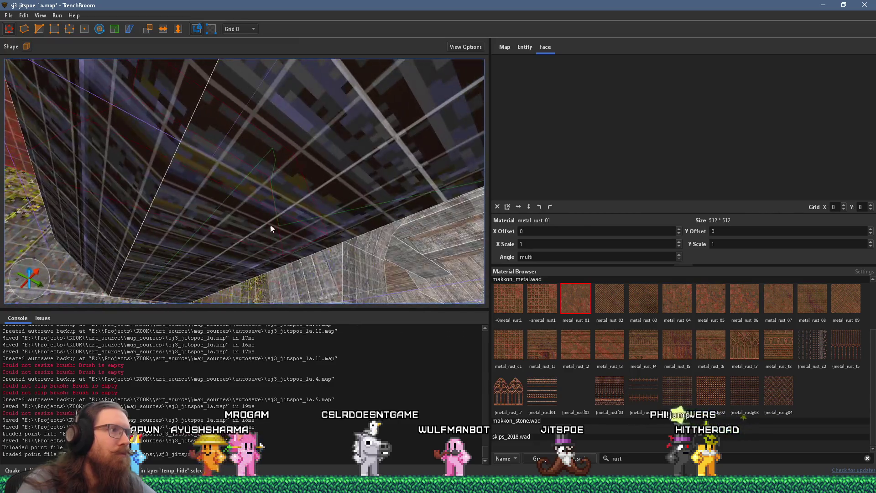
pyautogui.moveTo(182, 212)
pyautogui.mouseDown()
pyautogui.moveTo(234, 241)
pyautogui.moveTo(247, 227)
pyautogui.mouseUp()
pyautogui.moveTo(244, 190)
pyautogui.mouseDown()
pyautogui.moveTo(218, 149)
pyautogui.moveTo(188, 147)
pyautogui.moveTo(204, 143)
pyautogui.mouseUp()
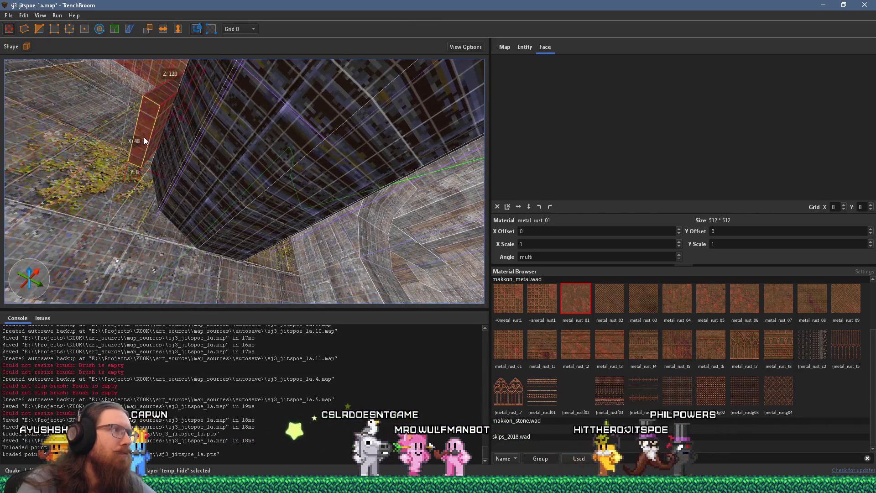
pyautogui.moveTo(144, 134); pyautogui.dragTo(113, 177)
pyautogui.moveTo(178, 176)
pyautogui.mouseDown()
pyautogui.moveTo(83, 172)
pyautogui.moveTo(94, 185)
pyautogui.moveTo(185, 206)
pyautogui.moveTo(443, 217)
pyautogui.moveTo(454, 227)
pyautogui.moveTo(341, 239)
pyautogui.moveTo(314, 219)
pyautogui.moveTo(204, 220)
pyautogui.moveTo(251, 167)
pyautogui.moveTo(338, 201)
pyautogui.moveTo(338, 214)
pyautogui.moveTo(28, 202)
pyautogui.moveTo(201, 217)
pyautogui.moveTo(223, 247)
pyautogui.moveTo(158, 197)
pyautogui.moveTo(196, 230)
pyautogui.mouseUp()
# Step: Reselect the rust brush and bring up its context menu
pyautogui.click(119, 200)
pyautogui.press('Escape')
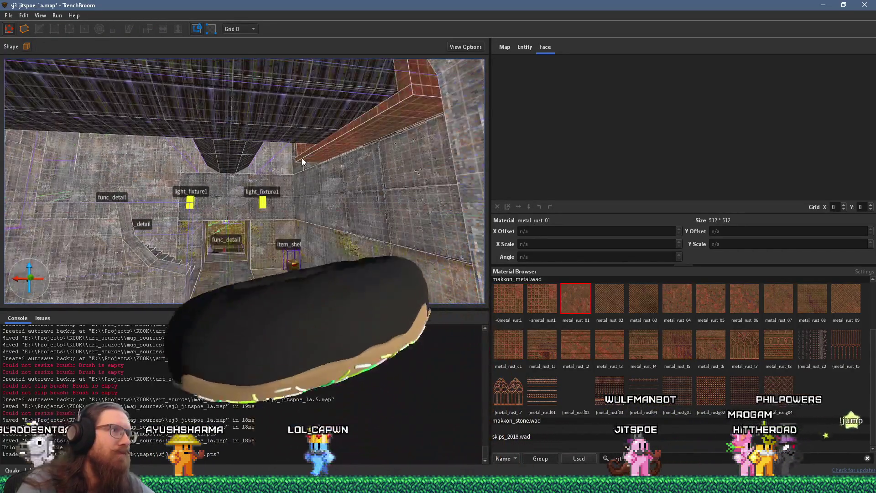
pyautogui.click(307, 157)
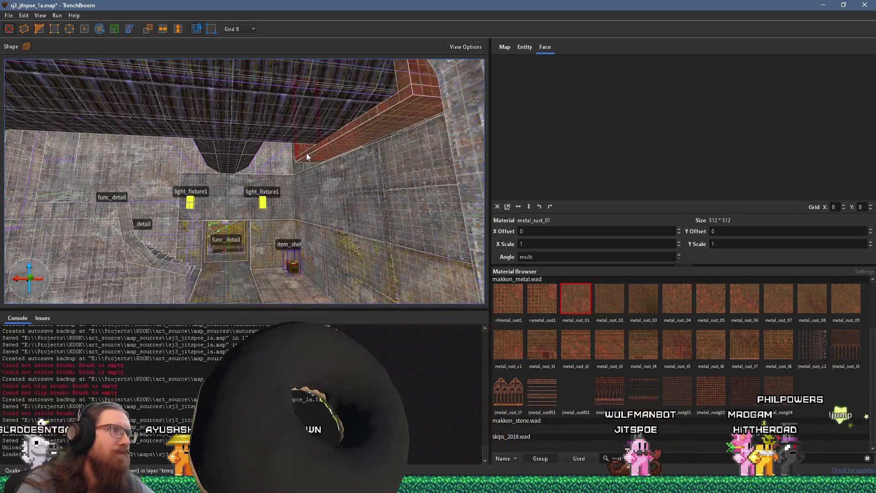
pyautogui.rightClick(410, 80)
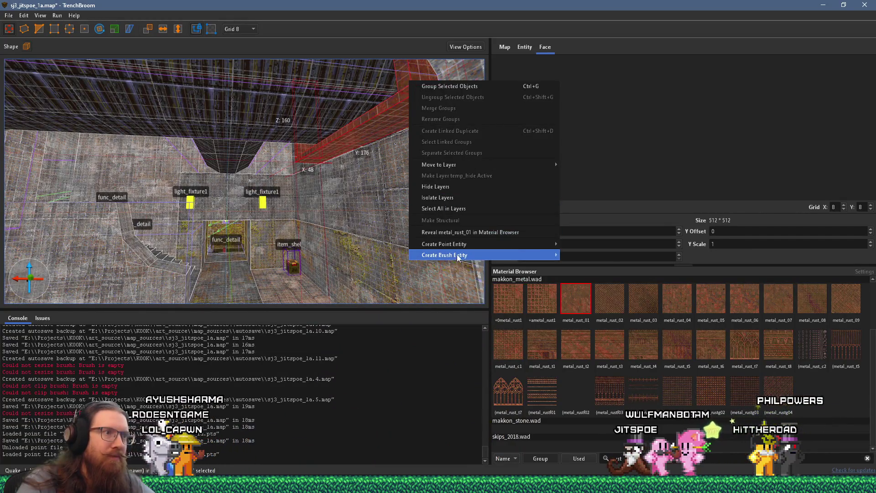
# Step: Turn the rust brush into a func_detail entity
pyautogui.moveTo(578, 254)
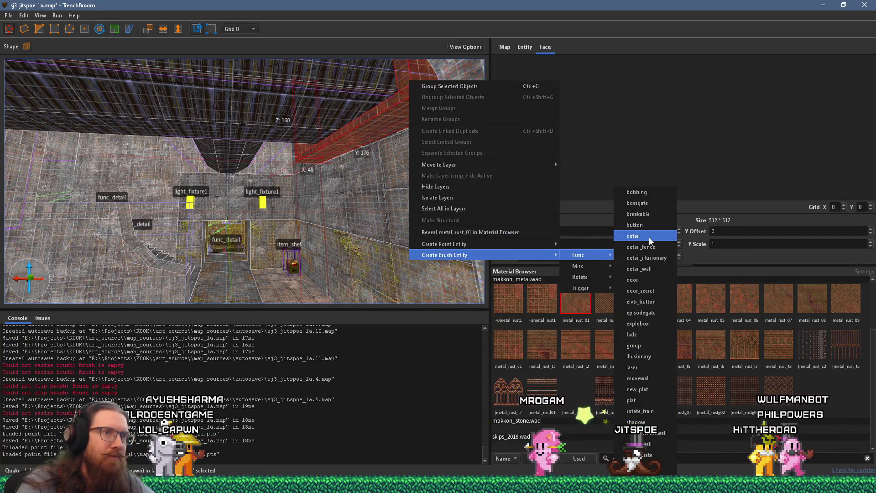
pyautogui.click(651, 241)
pyautogui.click(9, 18)
# Step: Save the map and compile it with the alkaline dev profile
pyautogui.click(27, 61)
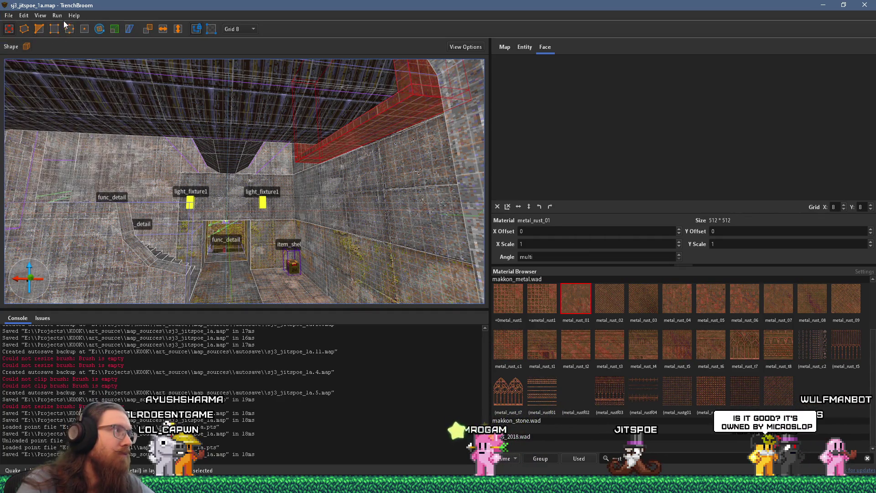
pyautogui.click(64, 25)
pyautogui.click(617, 414)
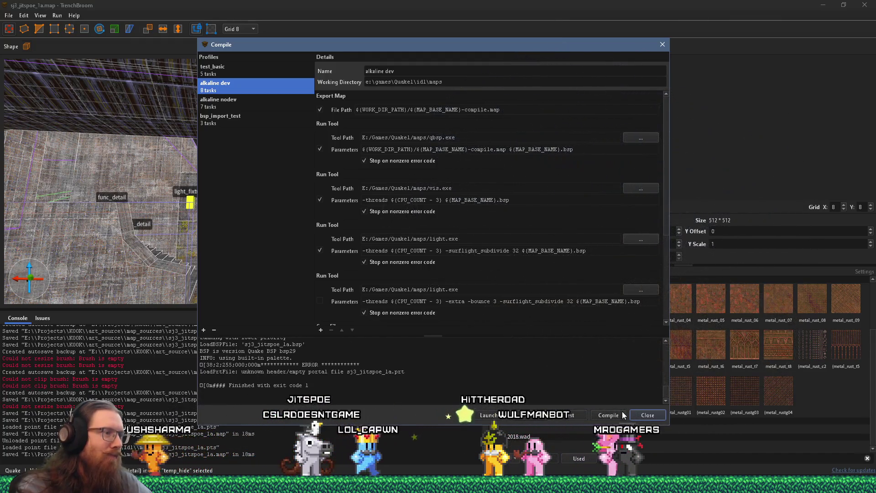
pyautogui.click(663, 45)
pyautogui.click(9, 15)
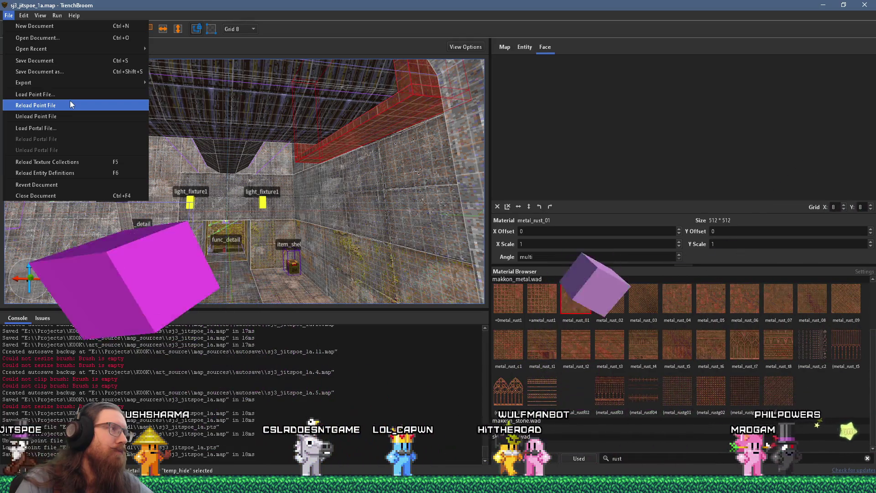
# Step: Reload the leak point file and resize the corner concrete brush, undoing its collapse
pyautogui.click(70, 104)
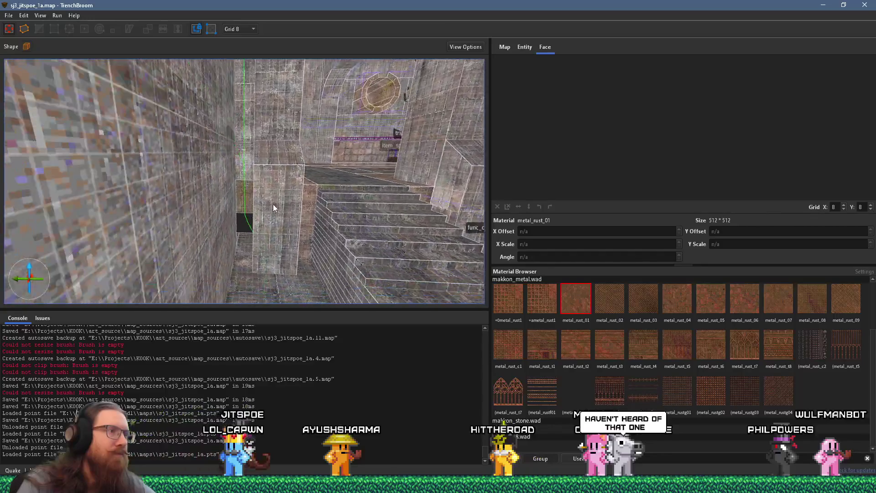
pyautogui.click(261, 164)
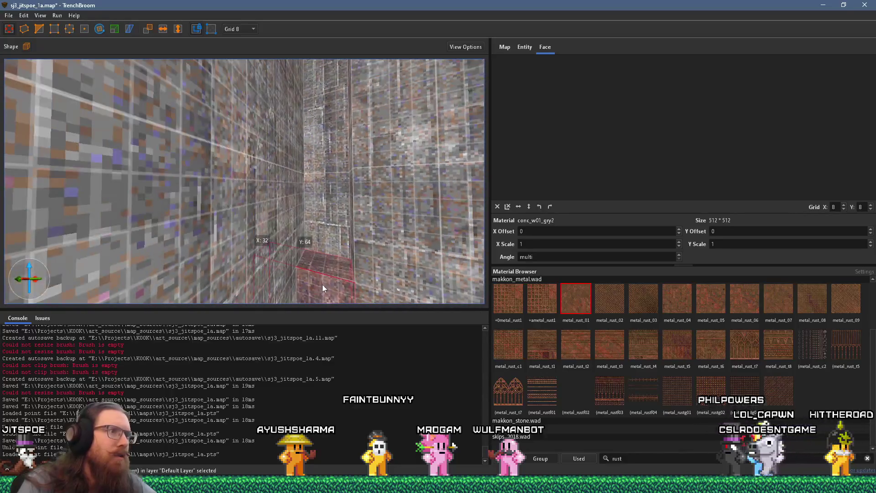
pyautogui.moveTo(327, 279); pyautogui.dragTo(331, 265)
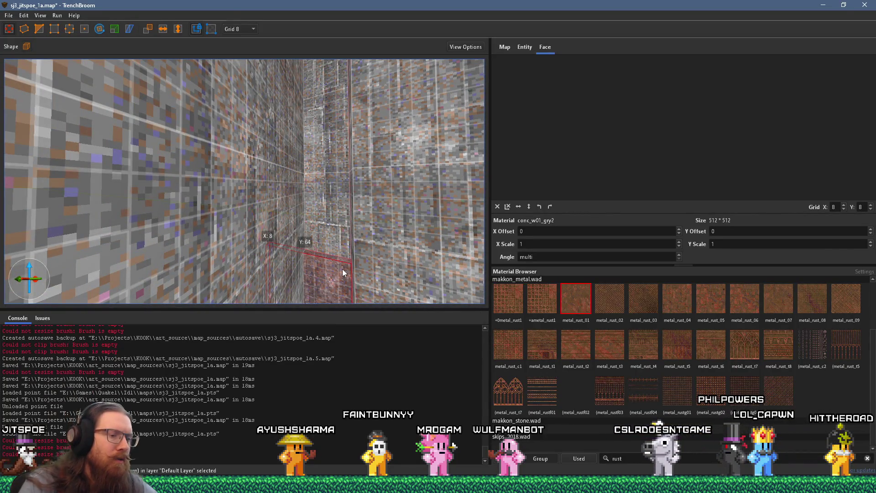
pyautogui.press('Delete')
pyautogui.hotkey('ctrl', 'z')
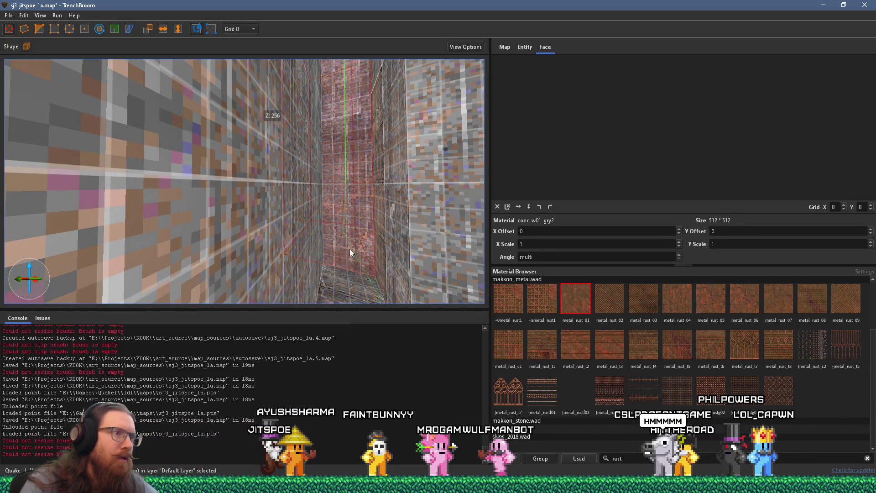
# Step: Fly to the corner wall and check a wall face's texture alignment
pyautogui.press('w')
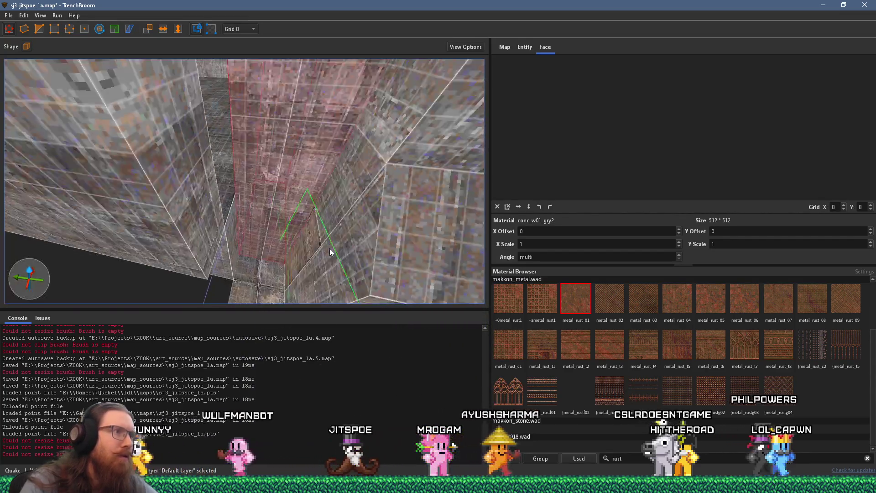
pyautogui.click(367, 245)
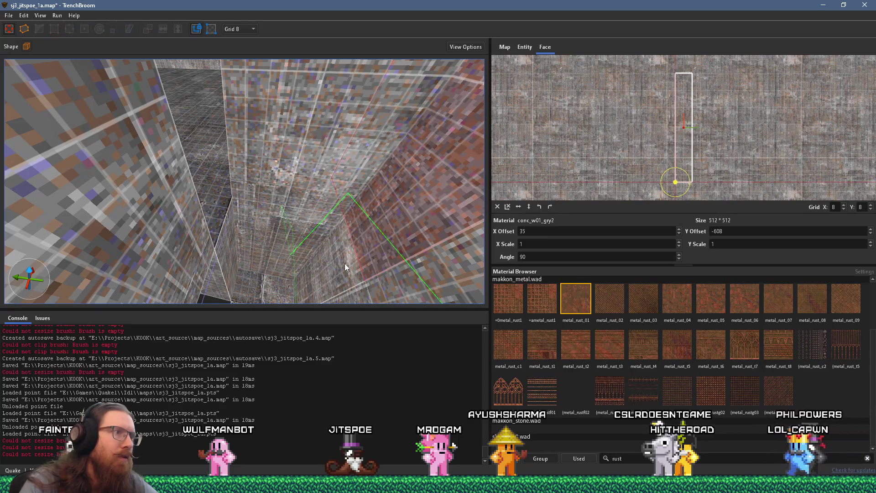
pyautogui.press('Escape')
# Step: Save the map and run an alkaline dev compile of it
pyautogui.click(8, 15)
pyautogui.click(22, 65)
pyautogui.click(73, 26)
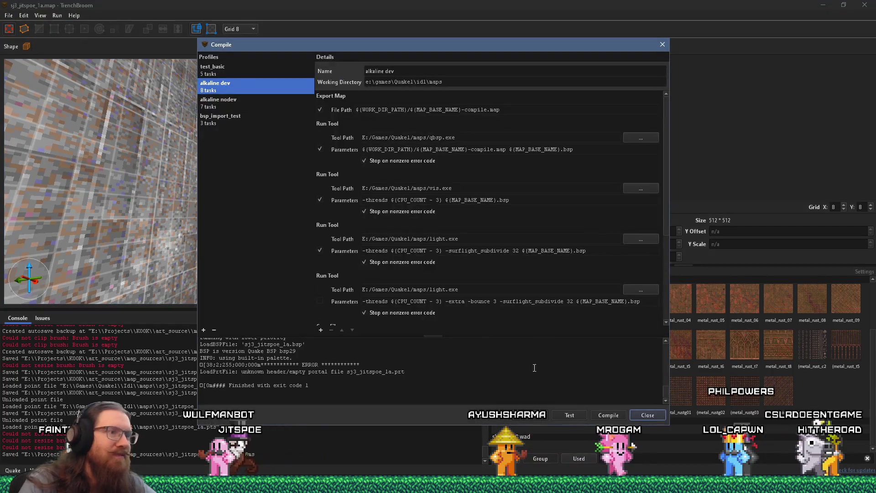
pyautogui.click(608, 416)
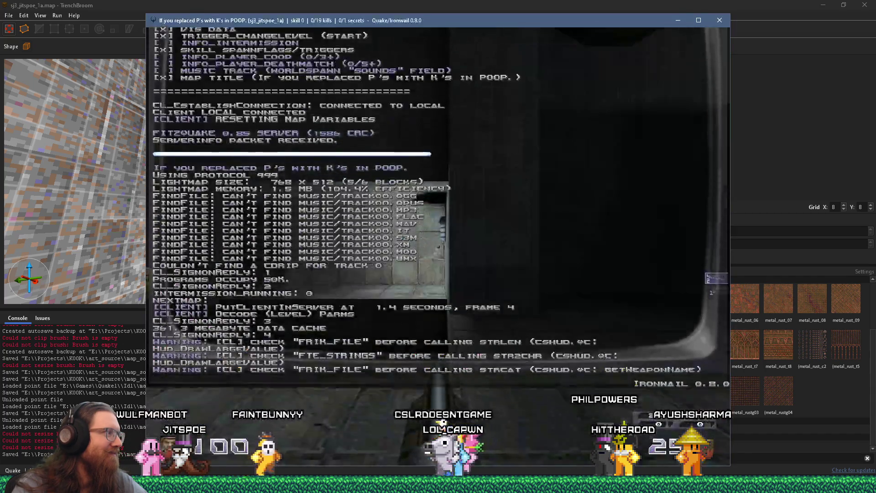
# Step: Walk through the corridor into the tiled room and shoot the enemies in the hall
pyautogui.moveTo(438, 246)
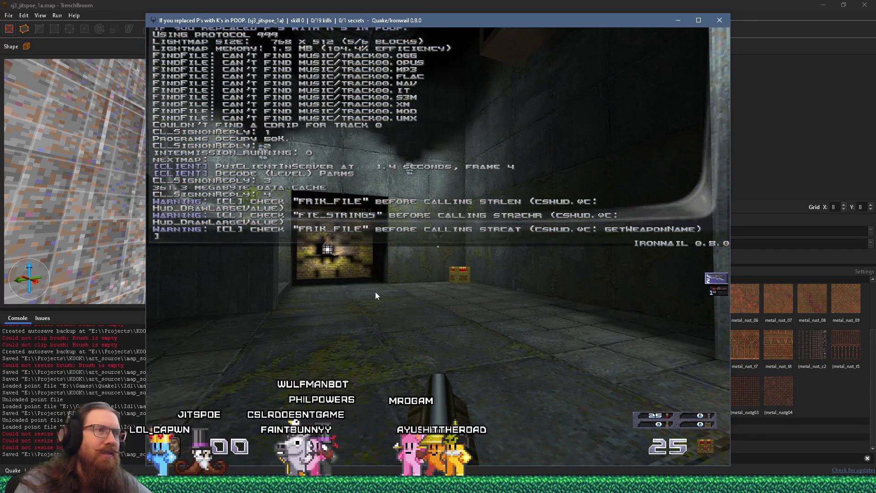
pyautogui.press('w')
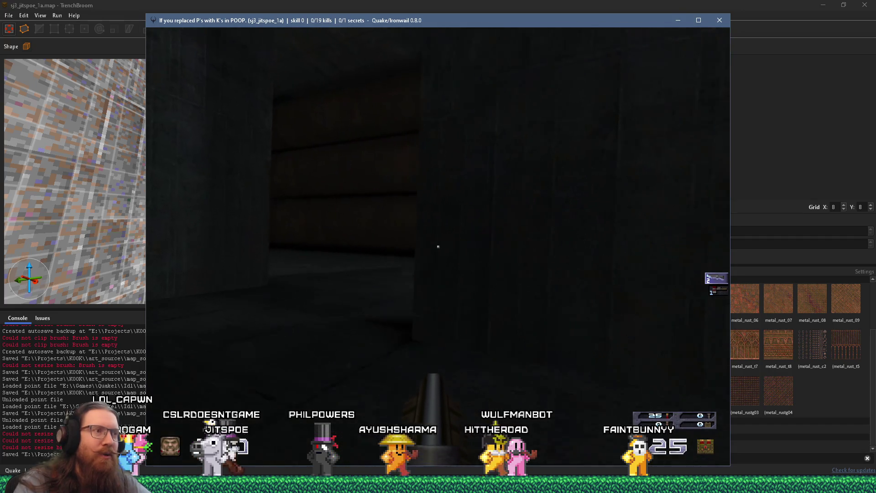
pyautogui.click(438, 246)
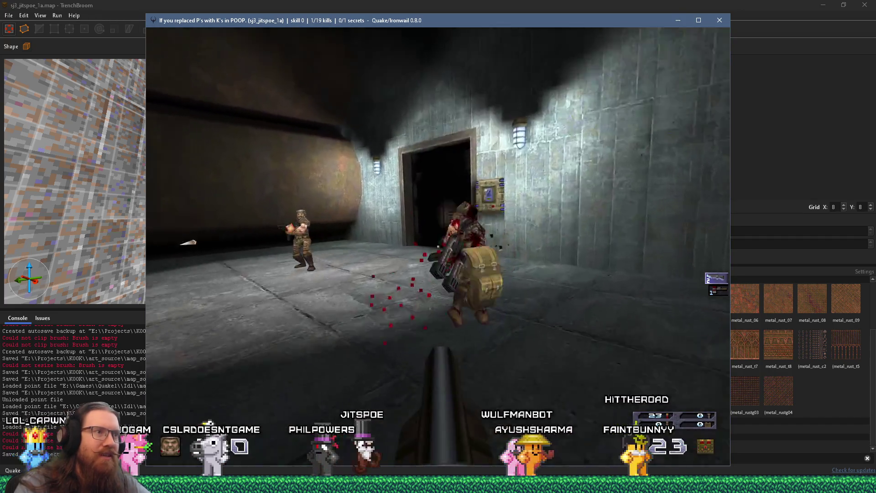
pyautogui.press('w')
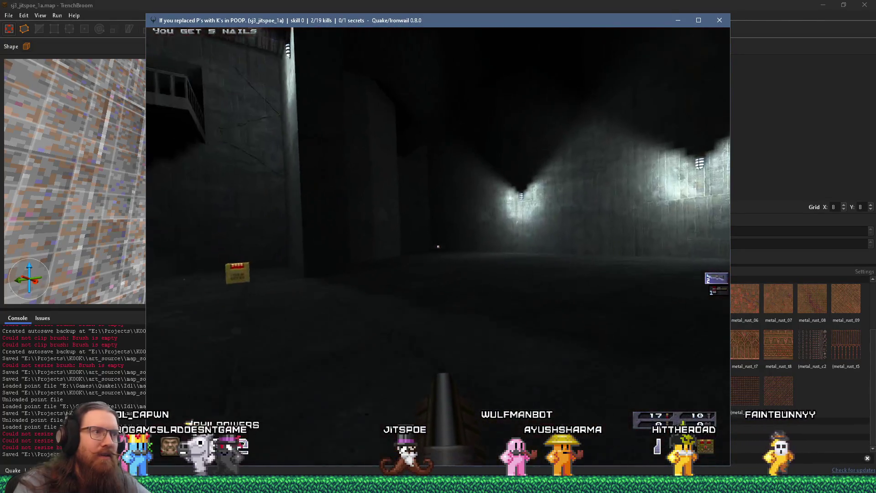
pyautogui.click(439, 247)
# Step: Kill the flying and forward enemies, grab the nailgun and shells, then enter the mossy room
pyautogui.moveTo(438, 246)
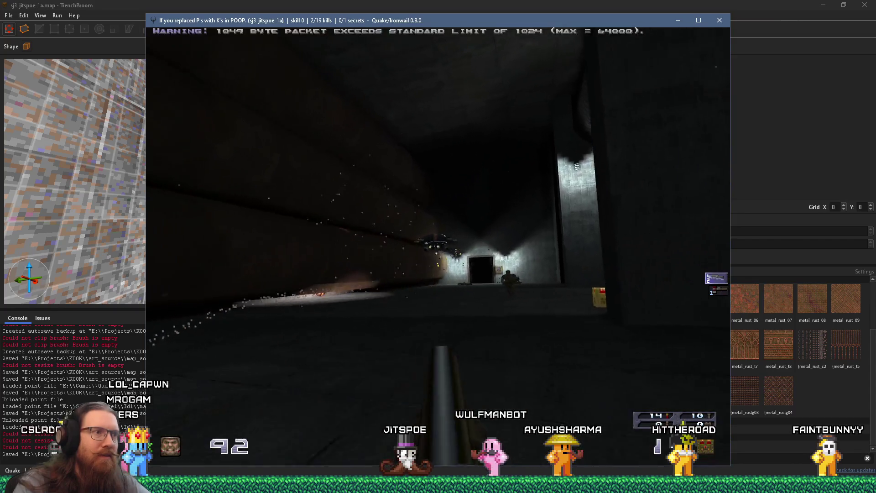
pyautogui.click(439, 246)
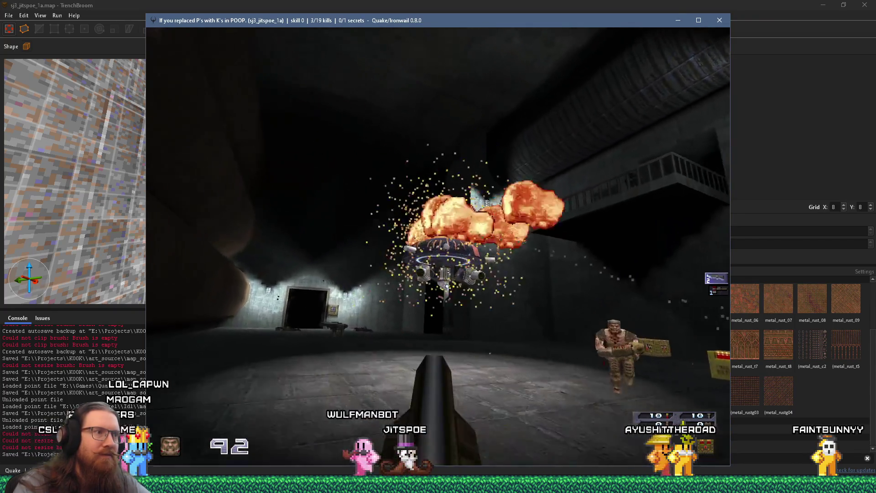
pyautogui.press('w')
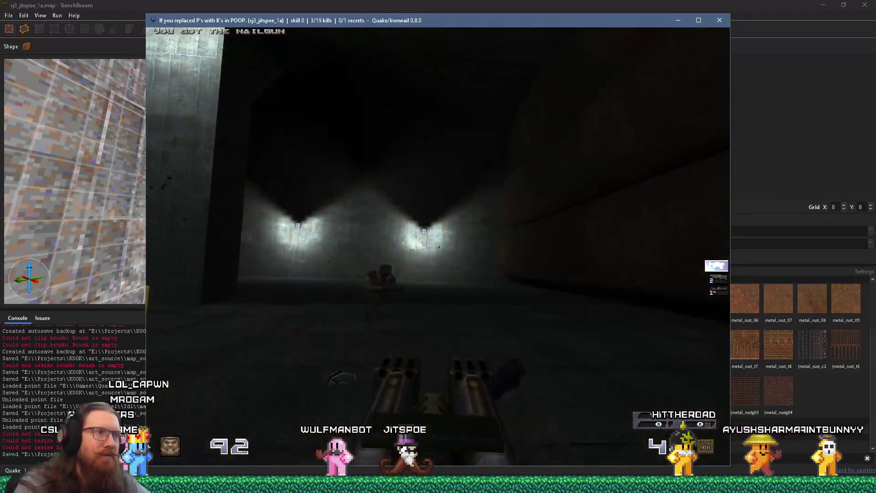
pyautogui.click(438, 246)
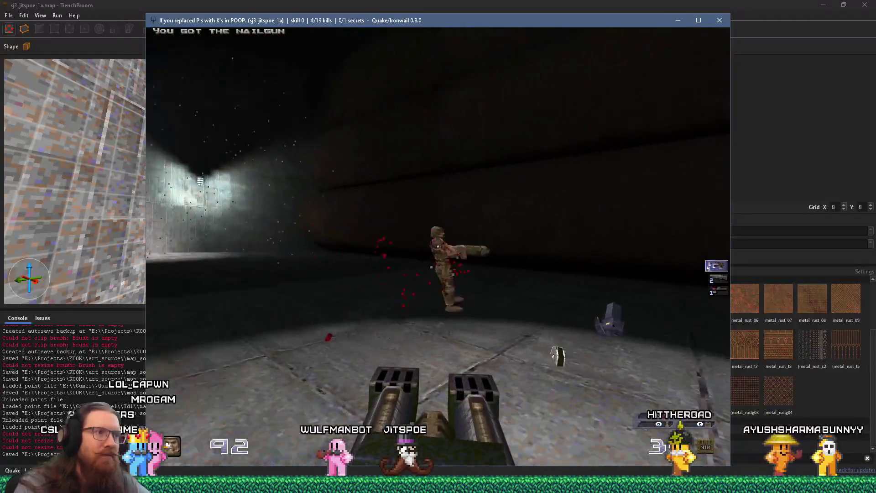
pyautogui.press('w')
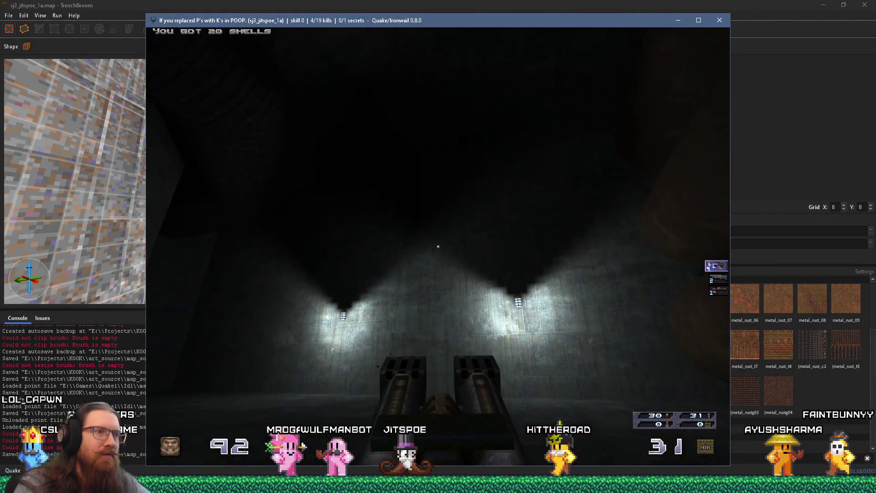
pyautogui.moveTo(439, 246)
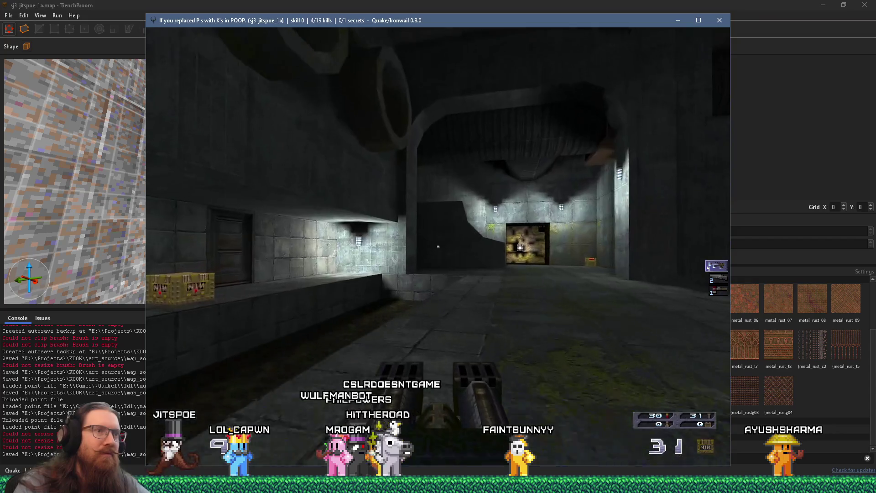
pyautogui.press('w')
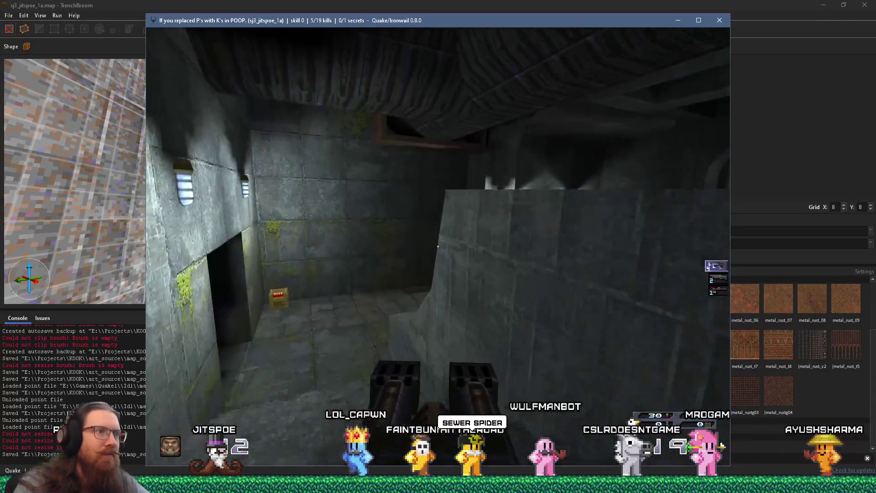
# Step: Climb the dark staircase into the secret stone room up to the double door
pyautogui.press('w')
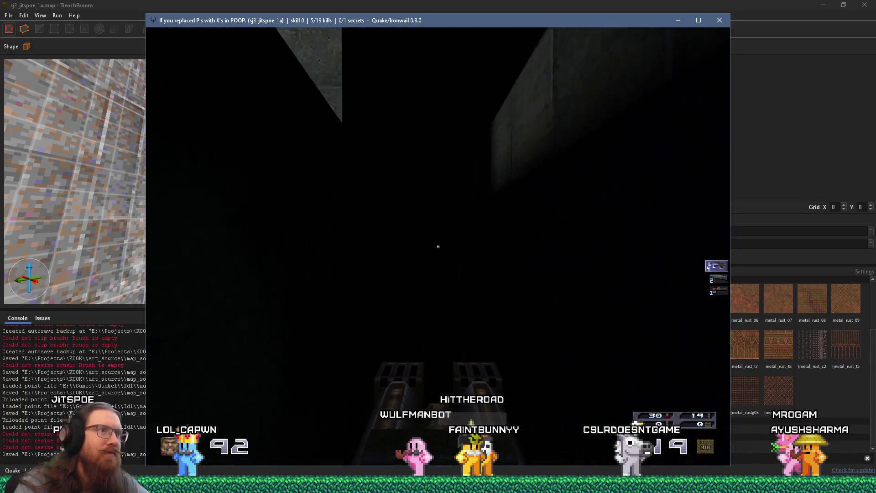
pyautogui.press('w')
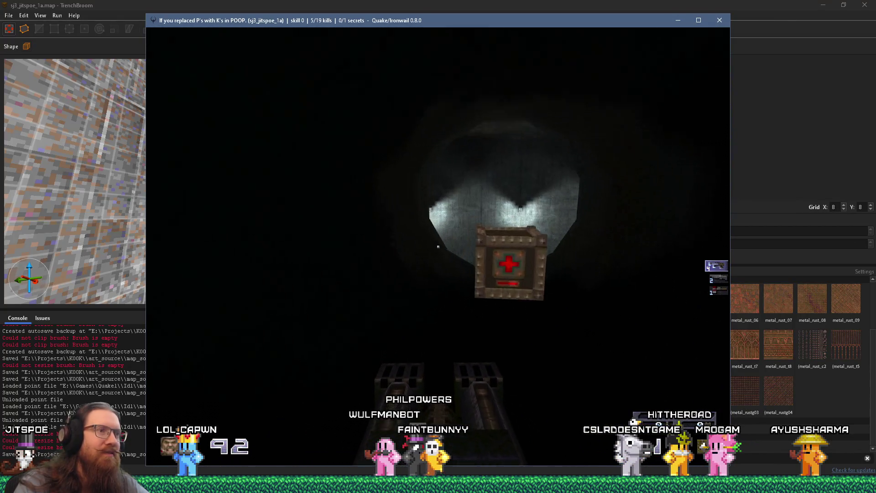
pyautogui.press('w')
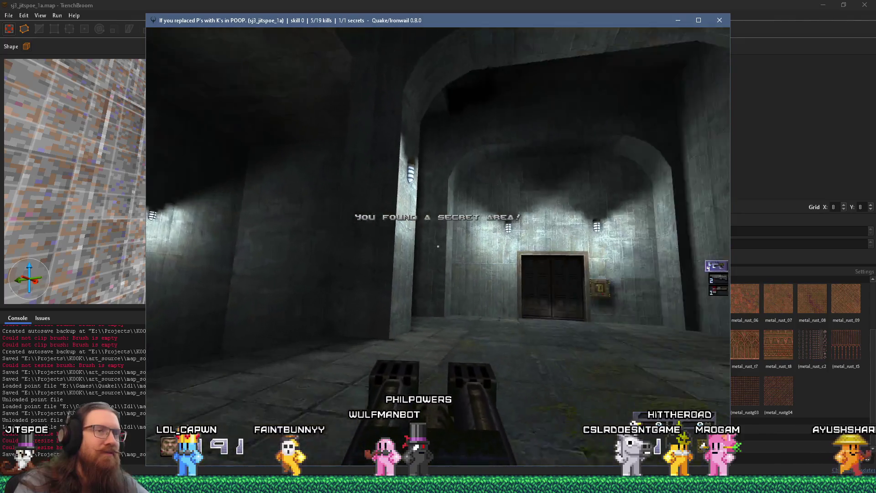
pyautogui.press('w')
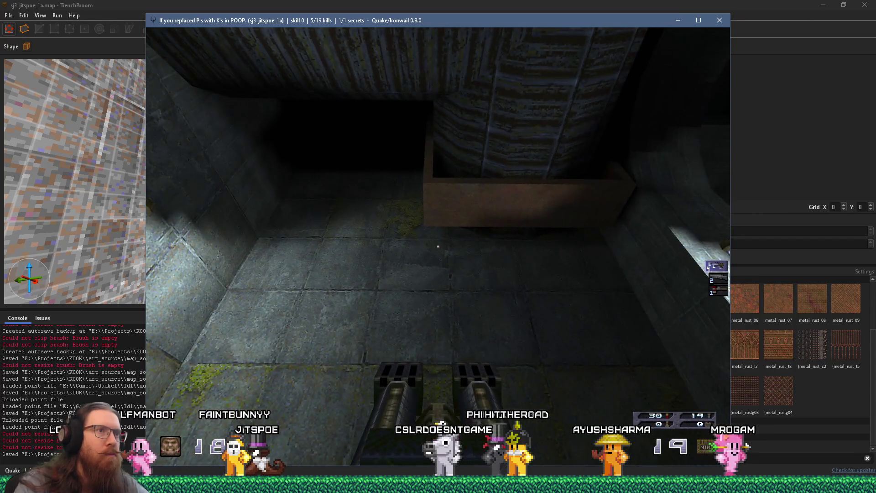
# Step: Enter the mossy brick room, shoot the enemy by the doorway, and approach the grated pipe
pyautogui.moveTo(438, 246)
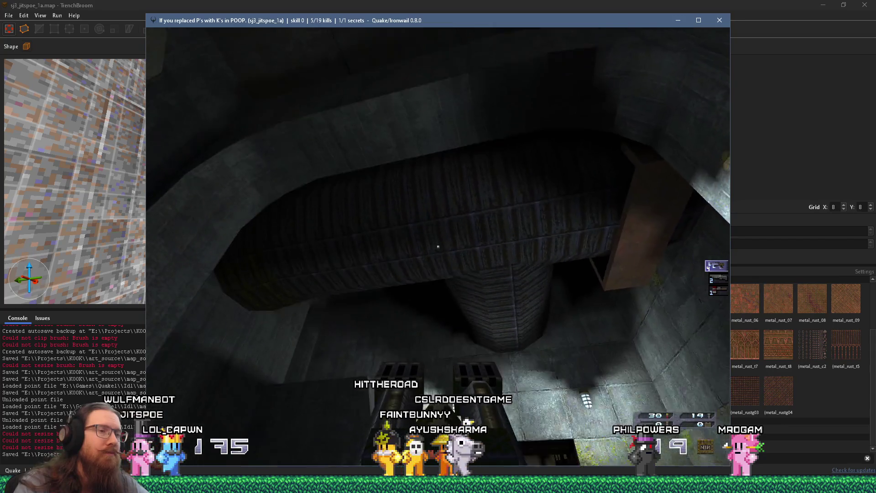
pyautogui.press('w')
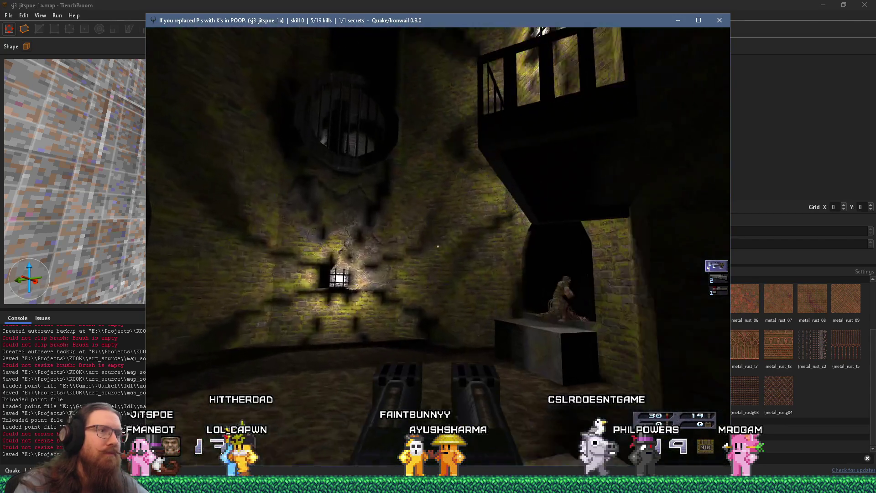
pyautogui.click(439, 247)
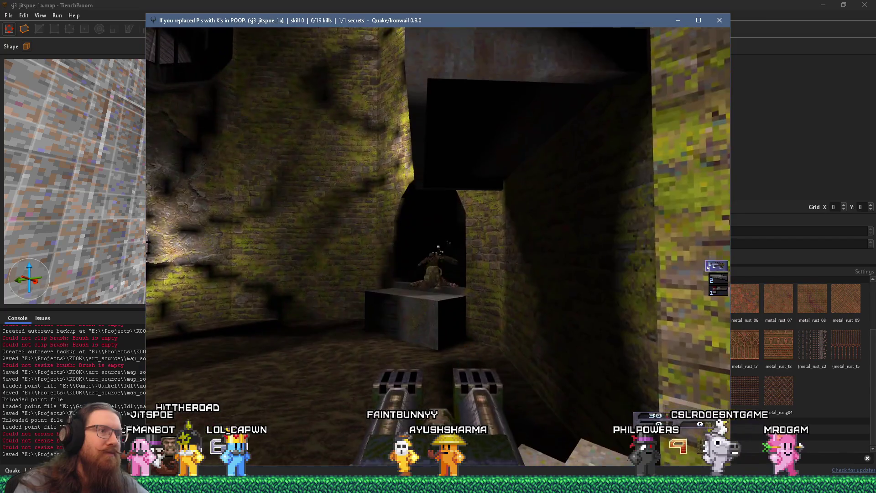
pyautogui.press('w')
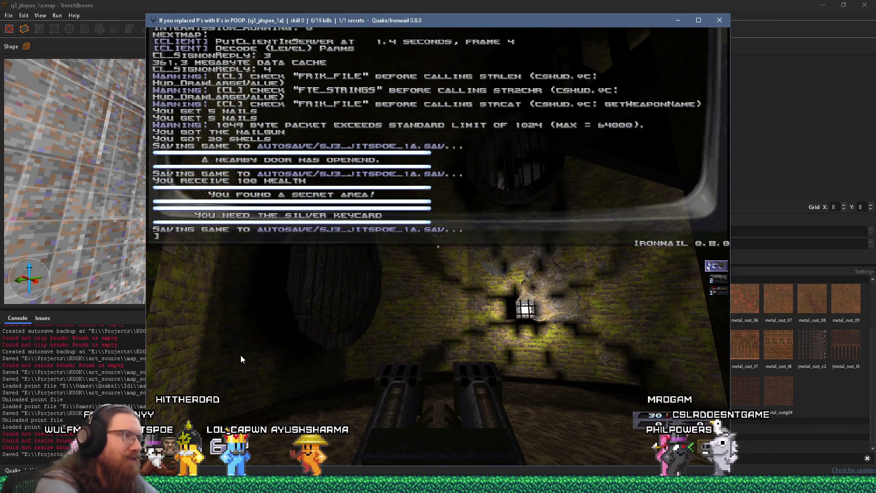
# Step: Enable noclip from the in-game console
pyautogui.press('`')
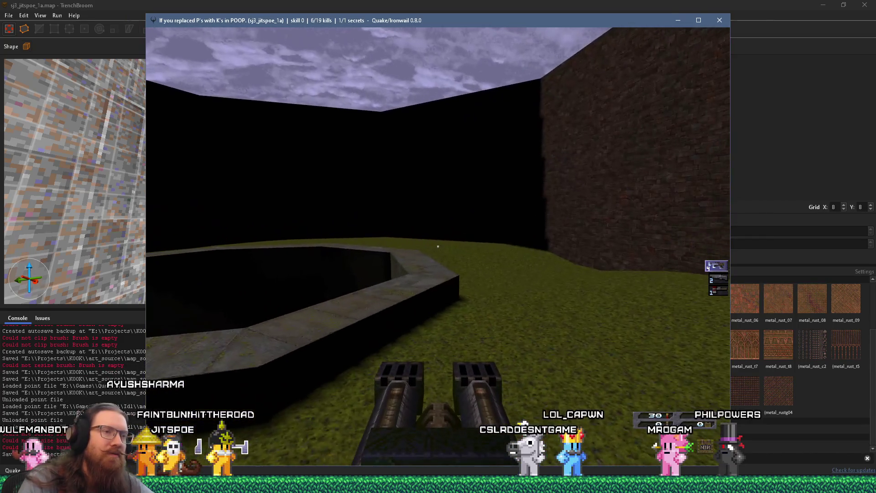
pyautogui.press('`')
pyautogui.write('noclip')
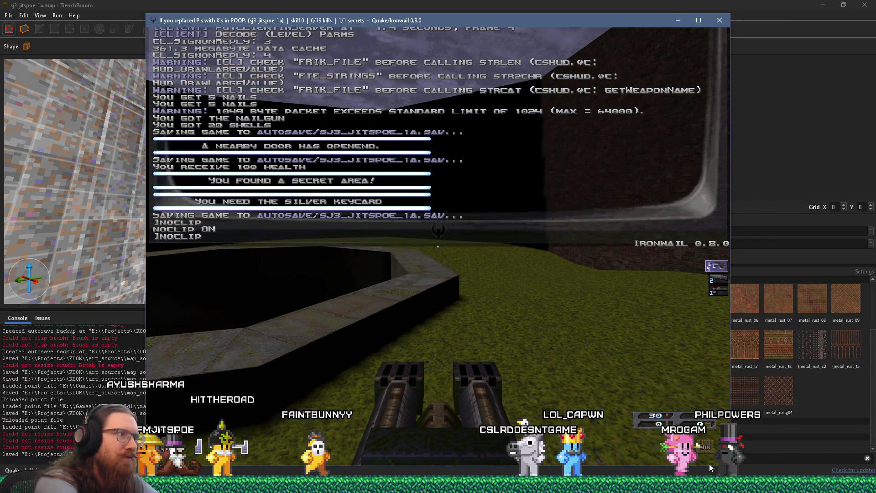
pyautogui.press('Return')
pyautogui.press('`')
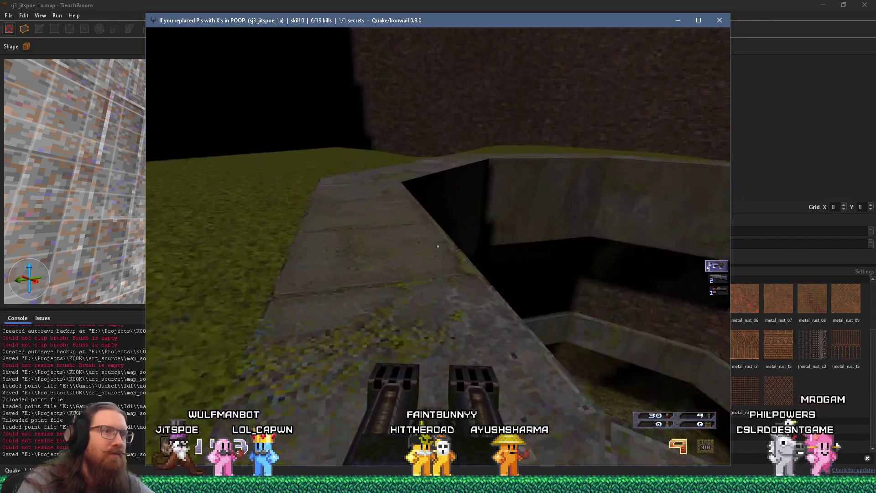
# Step: Drop off the ledge into the pit and kill an enemy with the shotgun
pyautogui.press('w')
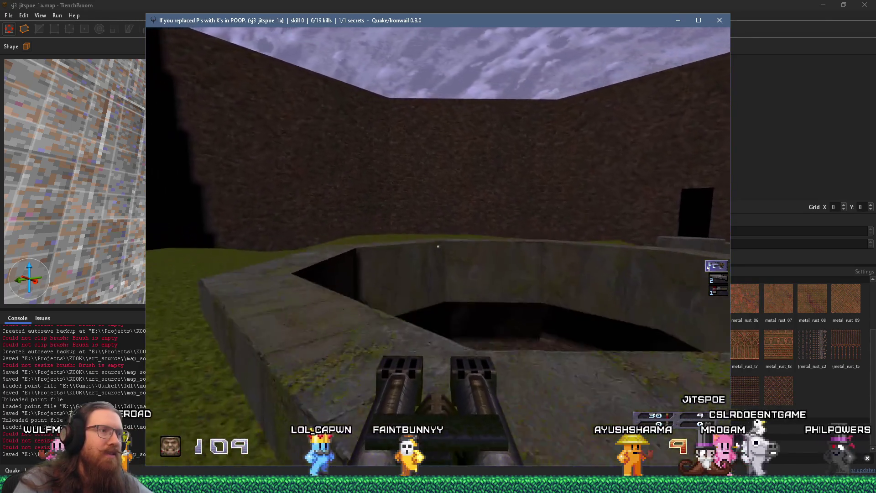
pyautogui.press('w')
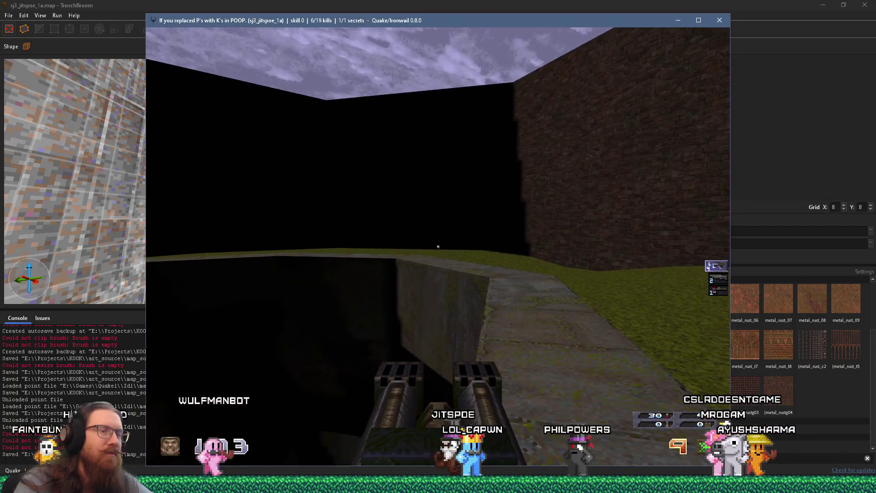
pyautogui.press('w')
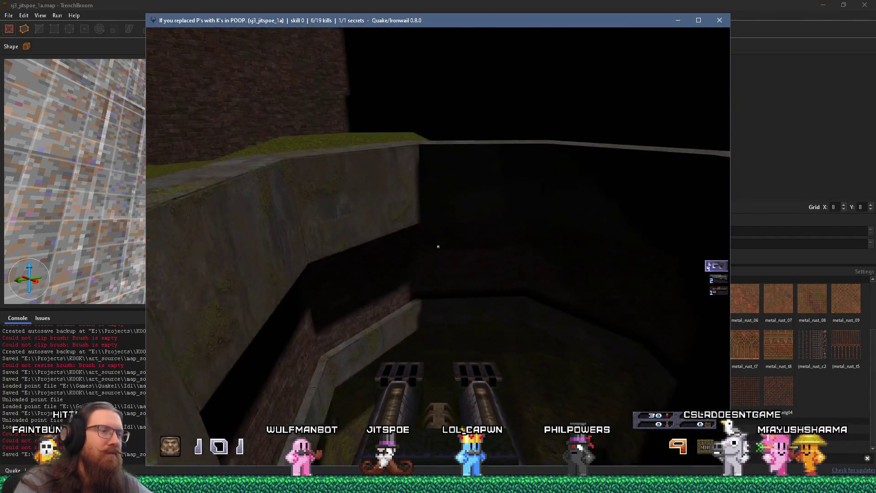
pyautogui.press('w')
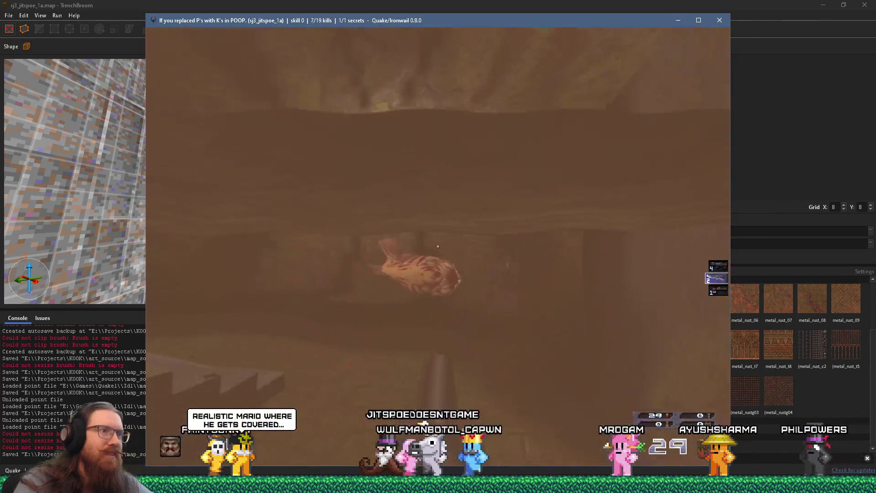
pyautogui.press('2')
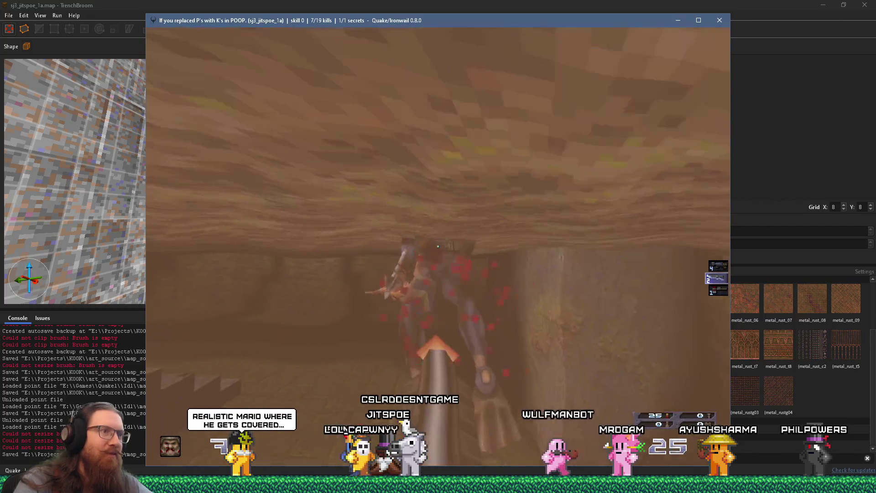
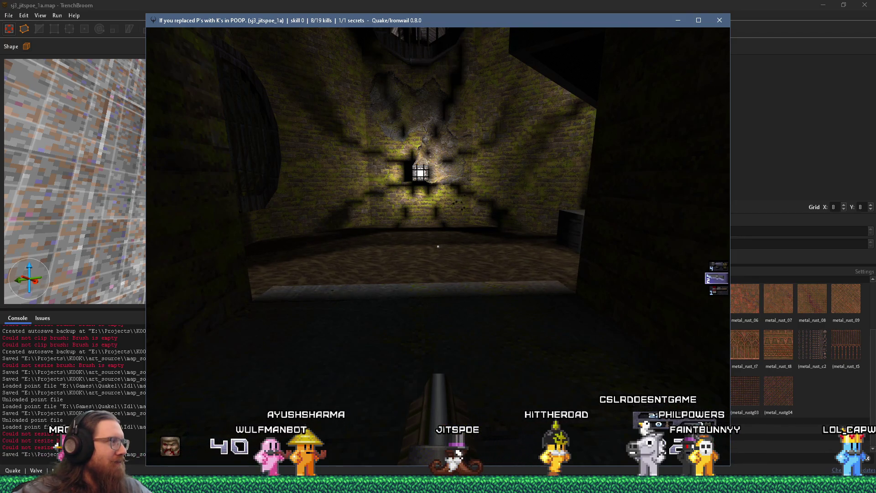
# Step: Quit the Ironwail test game with the console quit command and close the Compile window
pyautogui.press('`')
pyautogui.write('quit')
pyautogui.press('Return')
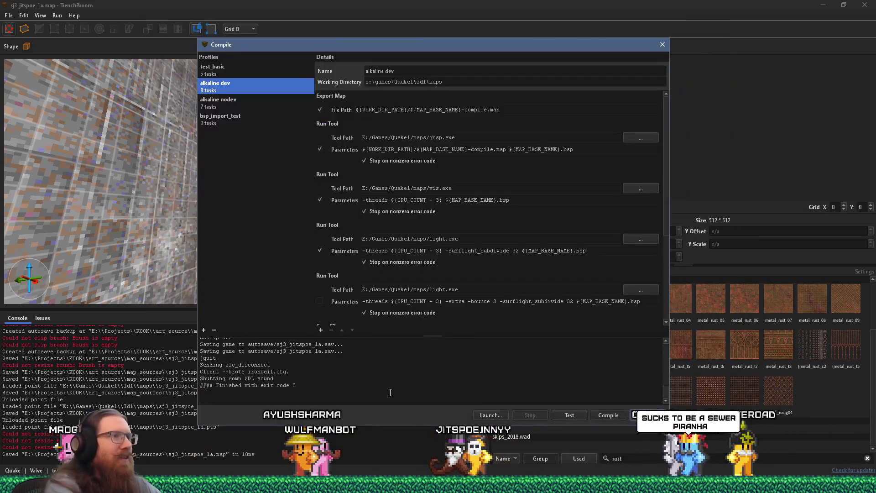
pyautogui.click(662, 44)
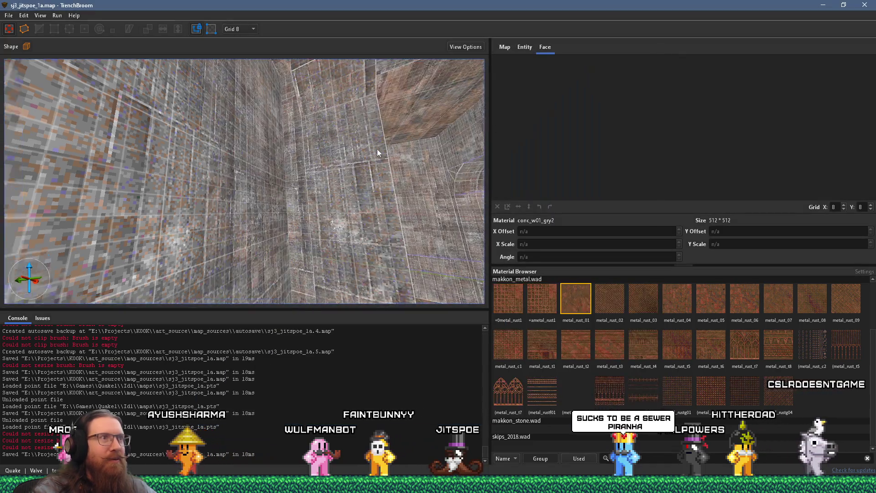
pyautogui.scroll(-10, 379, 167)
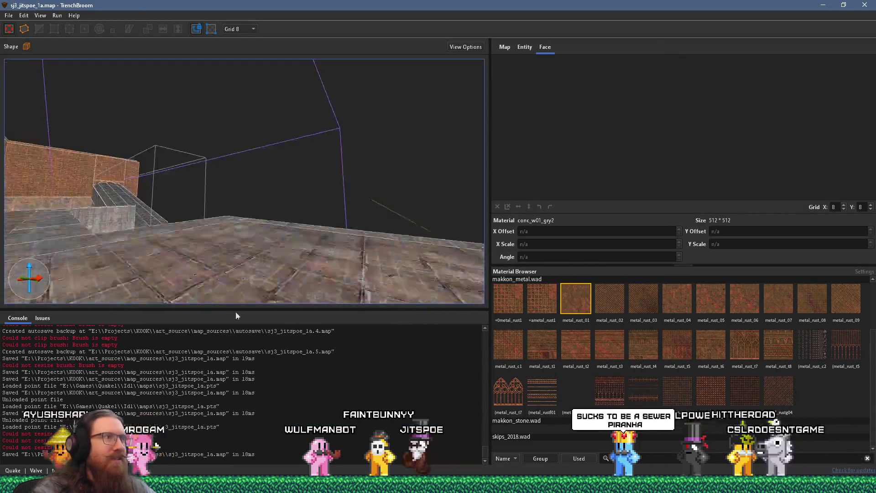
# Step: Set the worldspawn _sun_mangle to 100 -60 0
pyautogui.click(524, 48)
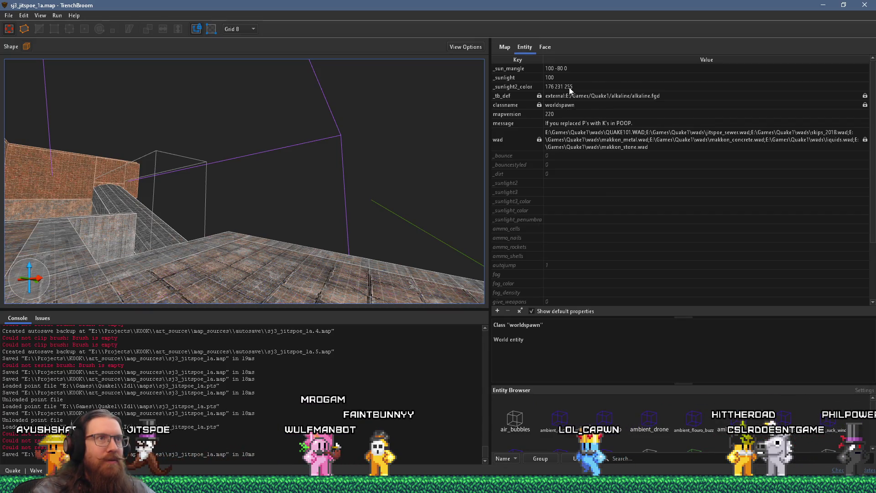
pyautogui.doubleClick(560, 70)
pyautogui.doubleClick(559, 69)
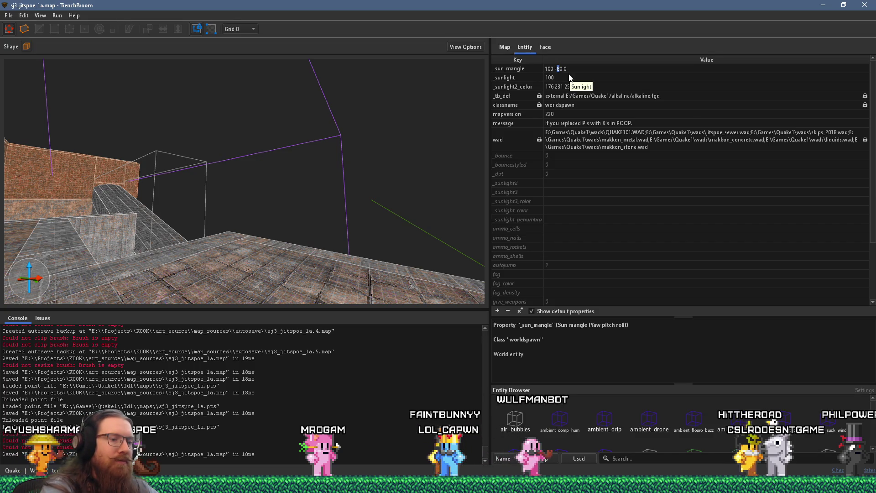
pyautogui.write('6')
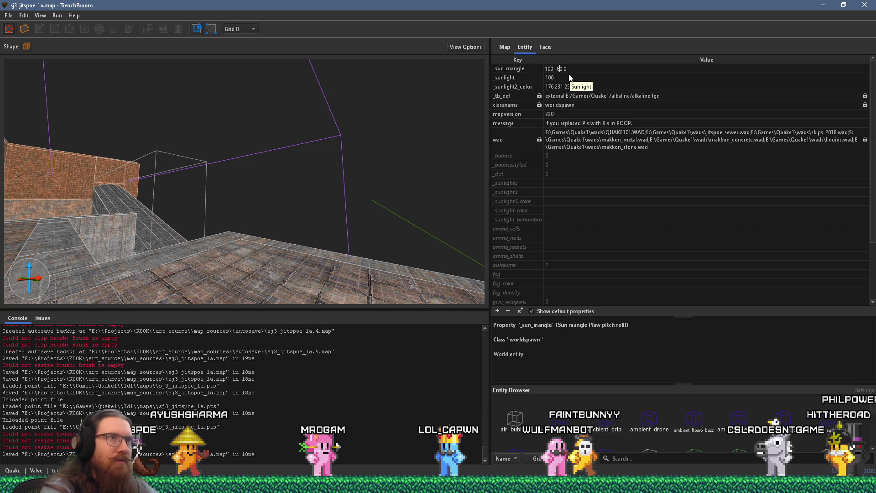
pyautogui.press('Return')
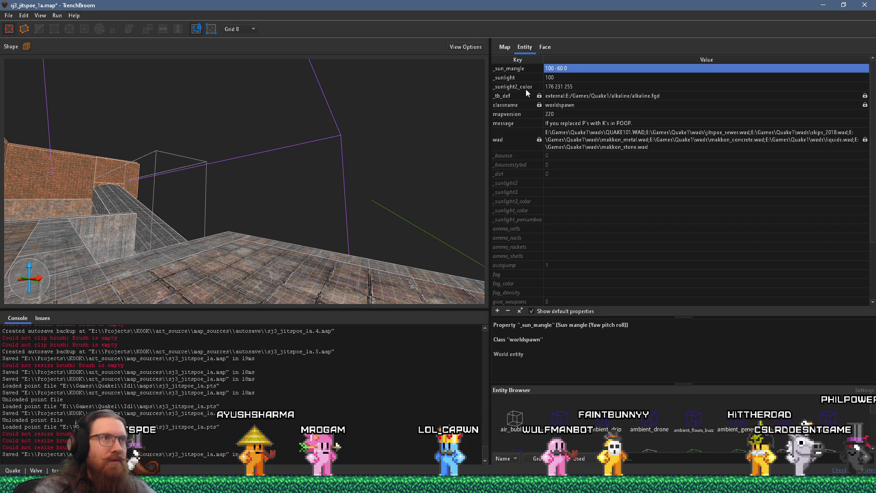
# Step: Lower _sunlight to 80 and set the _sunlight2 dome light to 100
pyautogui.click(535, 77)
pyautogui.doubleClick(557, 78)
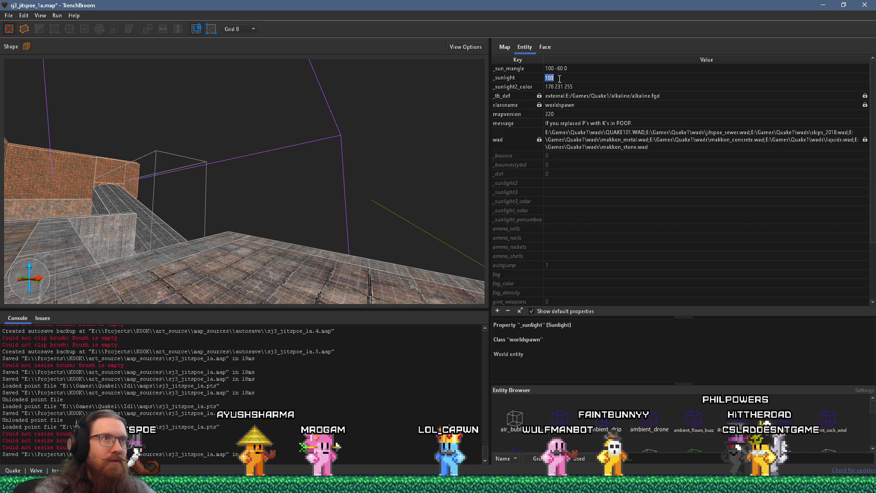
pyautogui.write('80')
pyautogui.press('Return')
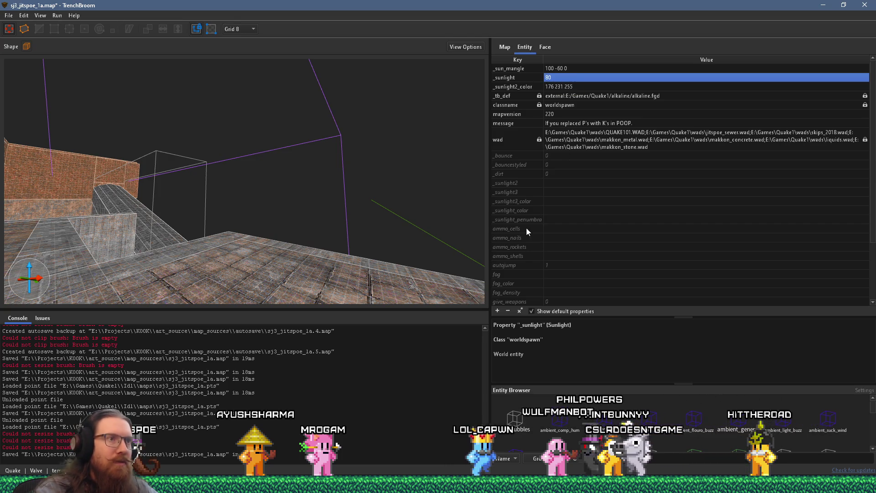
pyautogui.click(525, 182)
pyautogui.doubleClick(552, 182)
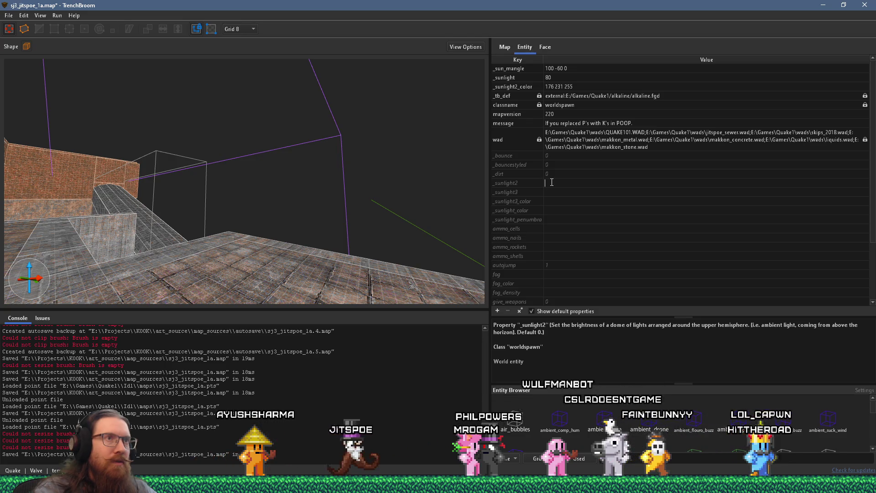
pyautogui.write('100')
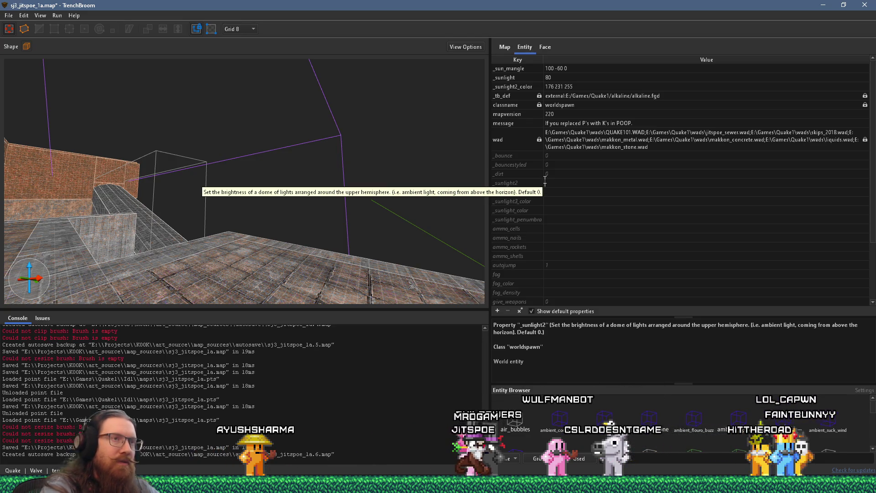
pyautogui.press('Return')
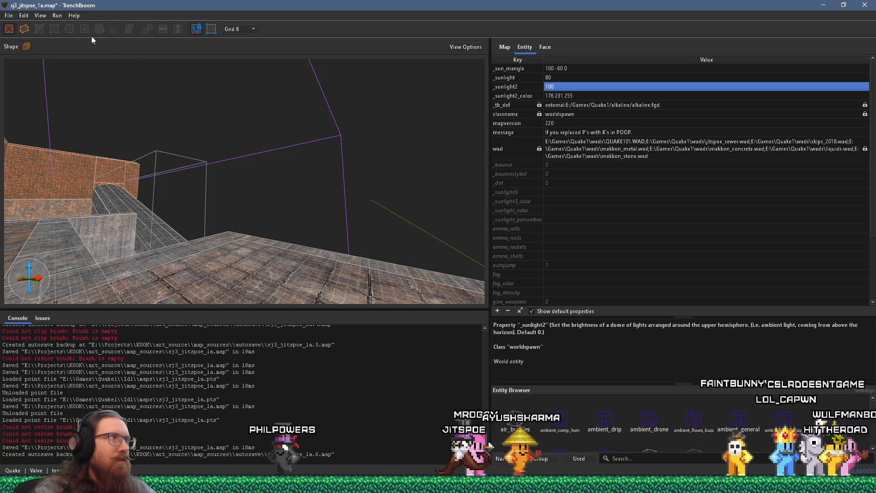
pyautogui.click(7, 15)
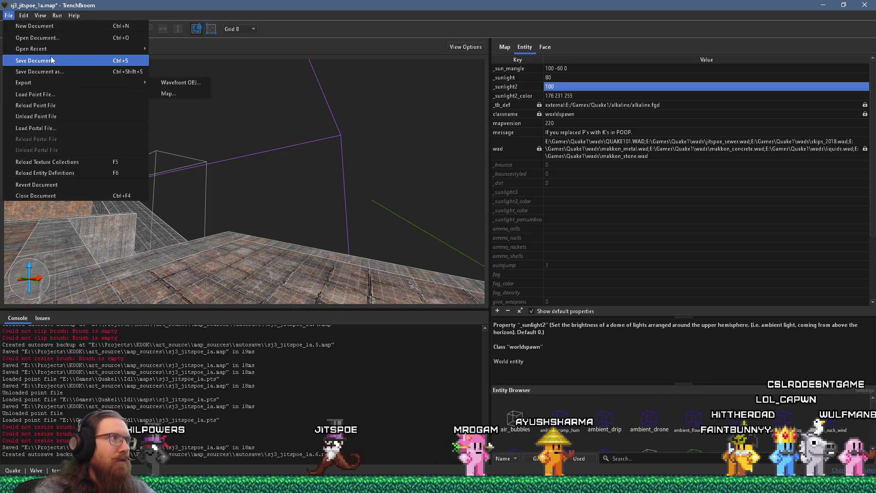
# Step: Save the map and compile it with the alkaline dev profile to launch it
pyautogui.click(52, 60)
pyautogui.click(57, 15)
pyautogui.click(61, 24)
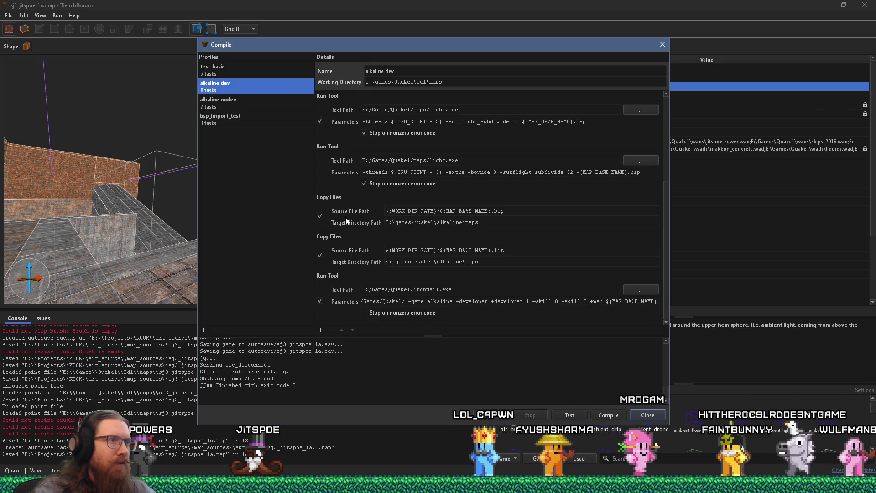
pyautogui.click(618, 416)
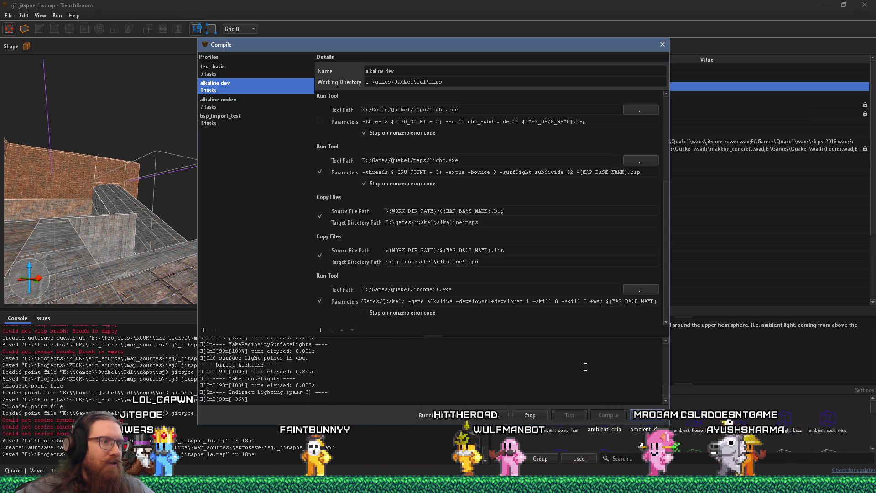
# Step: Move the Compile window aside and turn the editor camera to view the outer walls
pyautogui.moveTo(69, 278); pyautogui.dragTo(105, 239)
pyautogui.moveTo(347, 44); pyautogui.dragTo(650, 81)
pyautogui.moveTo(255, 205)
pyautogui.mouseDown()
pyautogui.moveTo(87, 201)
pyautogui.moveTo(204, 196)
pyautogui.moveTo(176, 197)
pyautogui.moveTo(191, 184)
pyautogui.moveTo(263, 251)
pyautogui.moveTo(362, 247)
pyautogui.mouseUp()
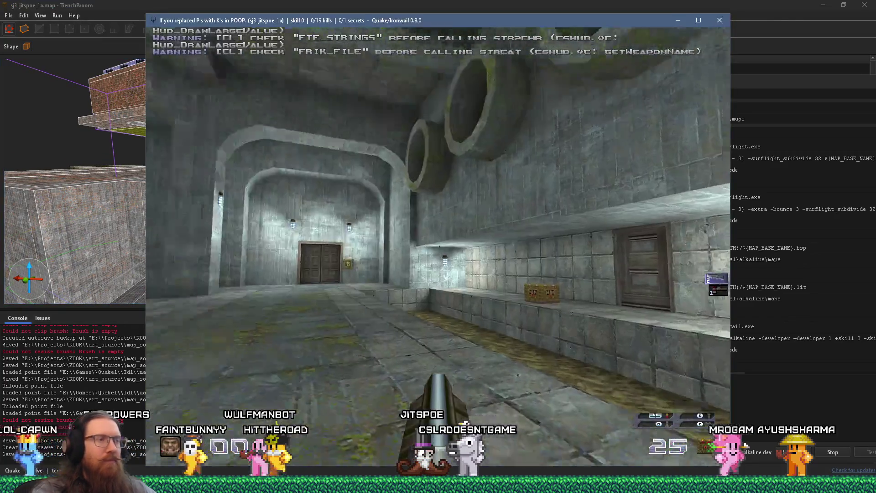
# Step: Enter the mossy brick room and kill the enemies, including the flying one with the nailgun
pyautogui.press('w')
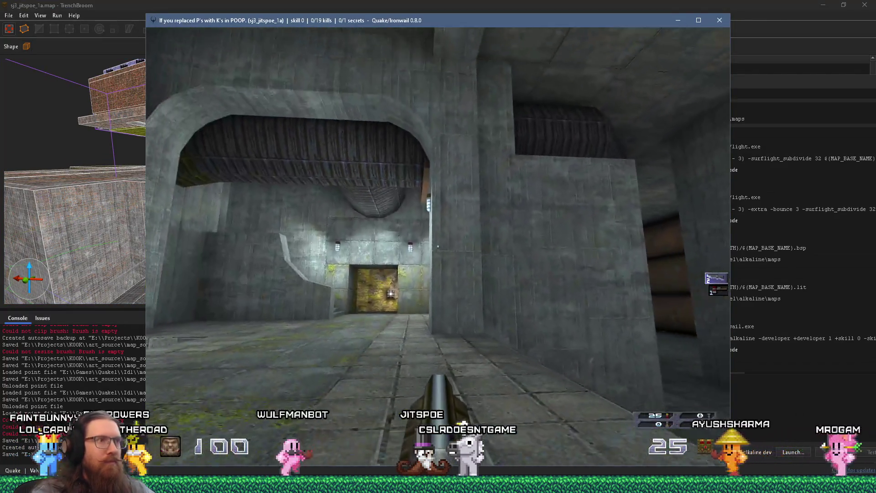
pyautogui.press('w')
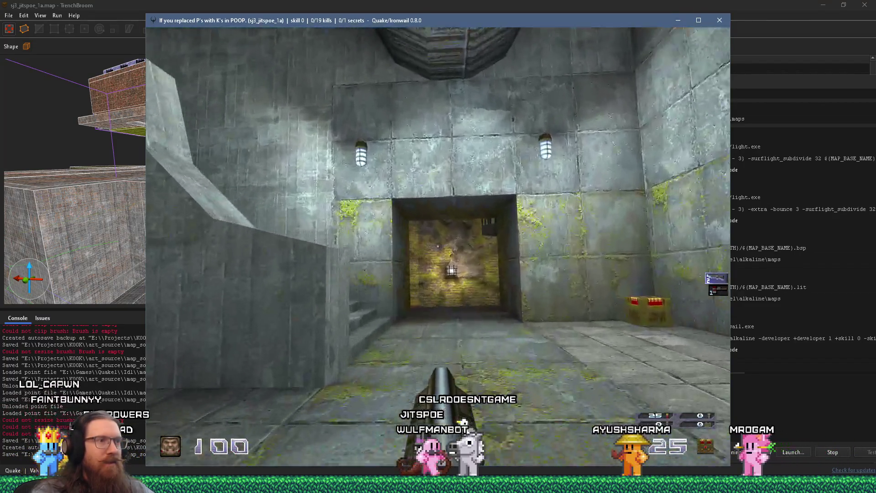
pyautogui.press('w')
pyautogui.press('ctrl')
pyautogui.press('ctrl')
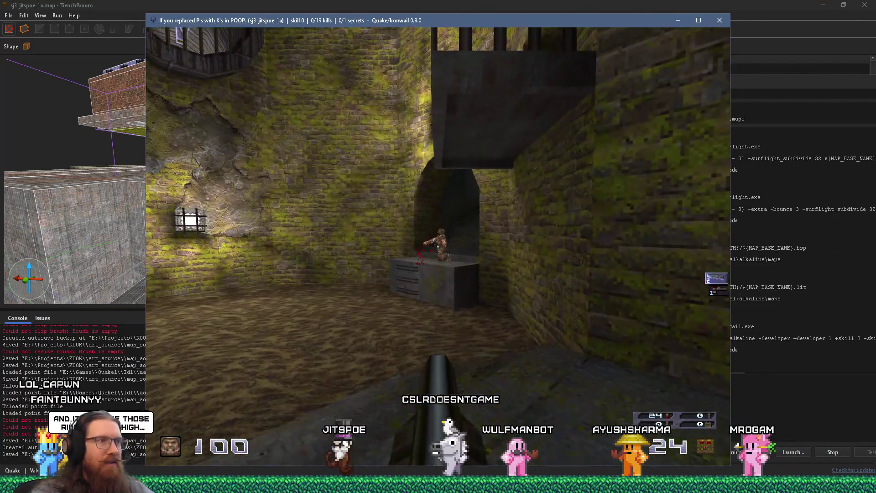
pyautogui.press('w')
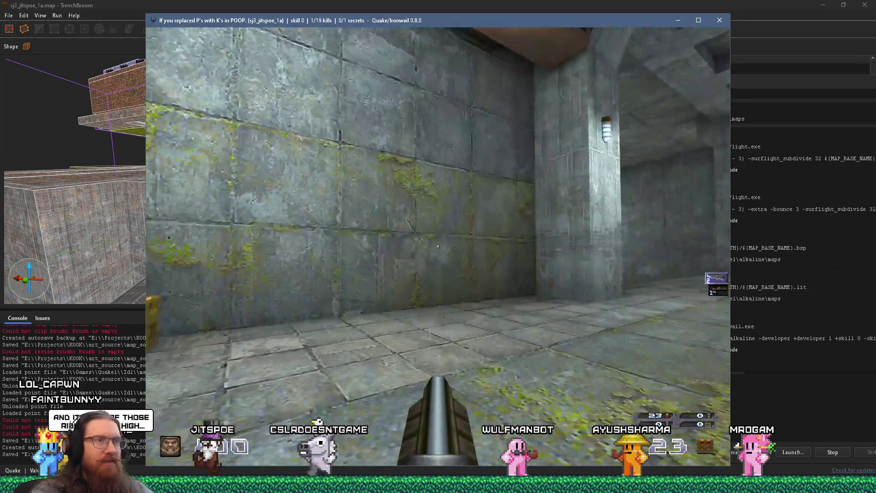
pyautogui.press('w')
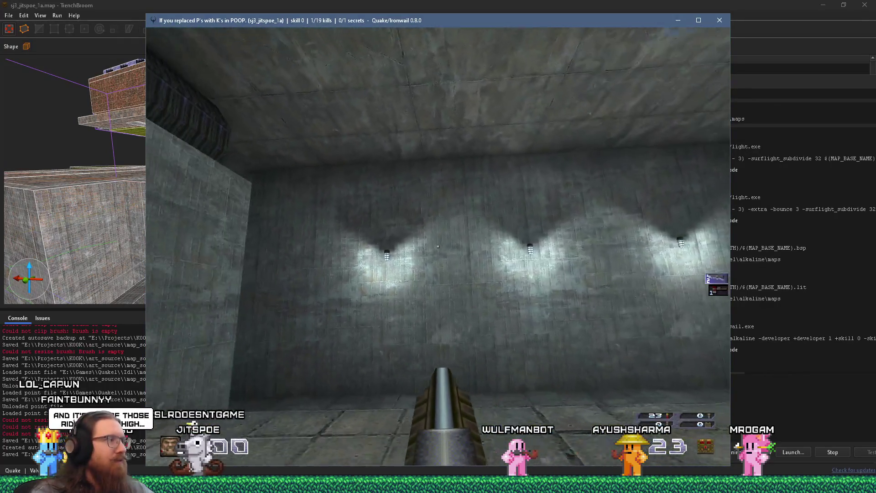
pyautogui.press('w')
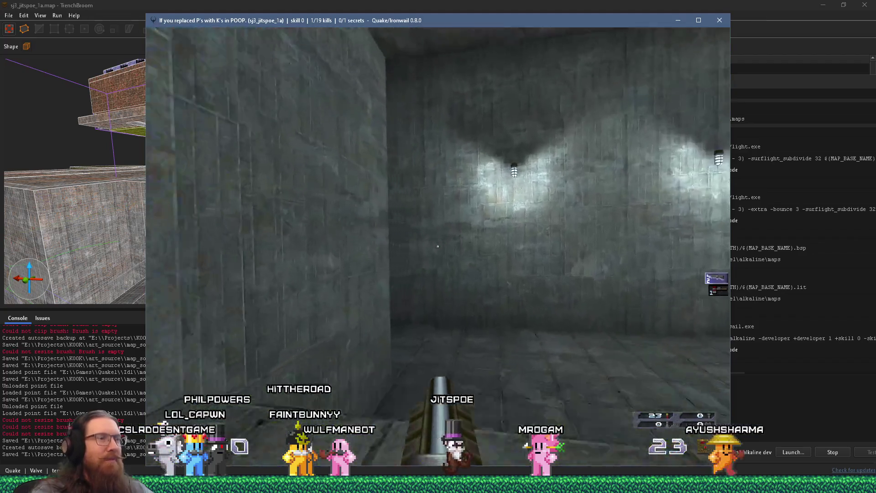
pyautogui.press('w')
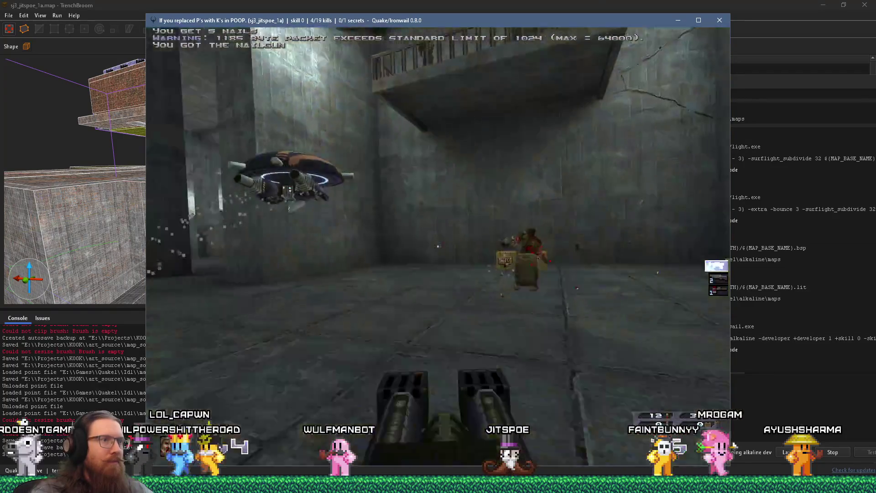
pyautogui.click(438, 247)
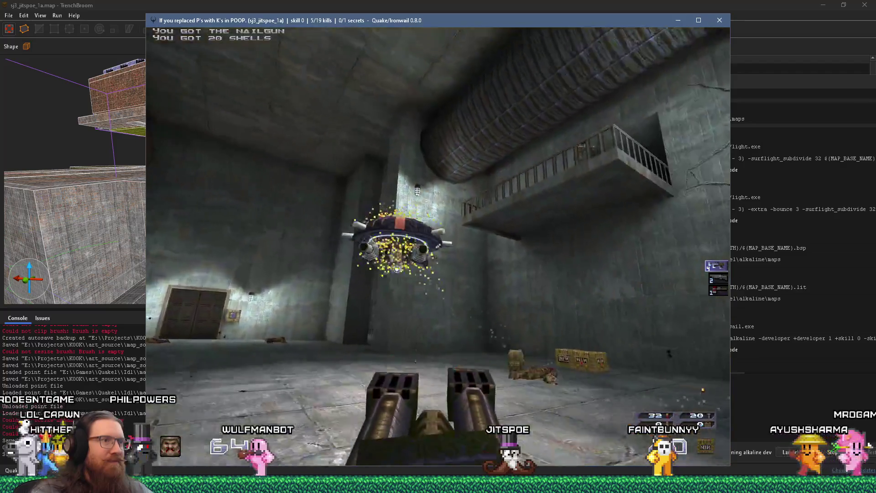
pyautogui.click(438, 247)
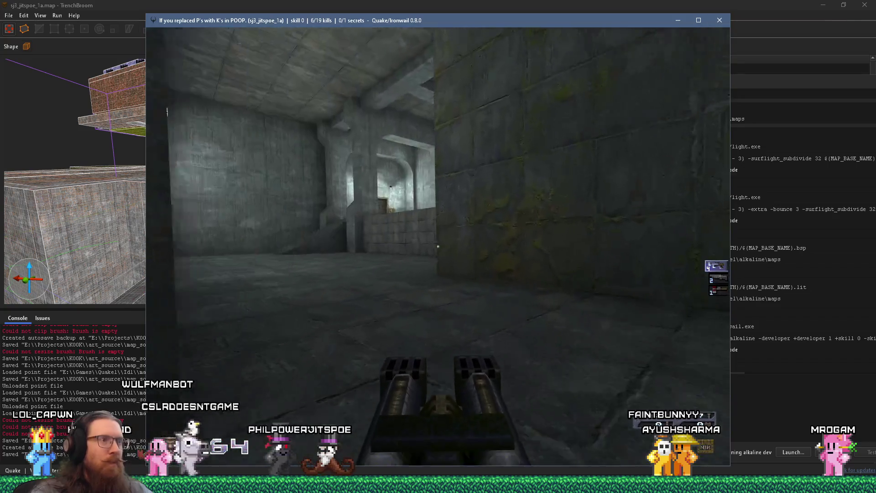
# Step: Grab the nail ammo box on the ledge and try the door, which opens elsewhere
pyautogui.press('w')
pyautogui.press('Left')
pyautogui.press('Right')
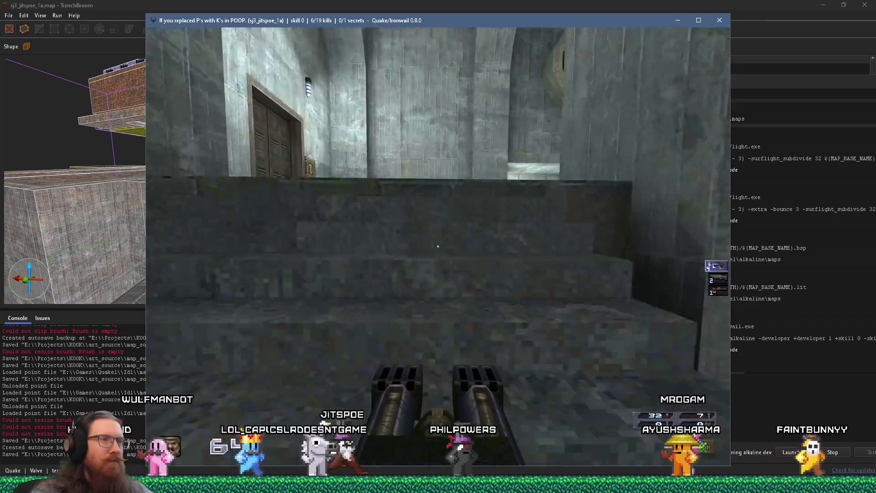
pyautogui.press('w')
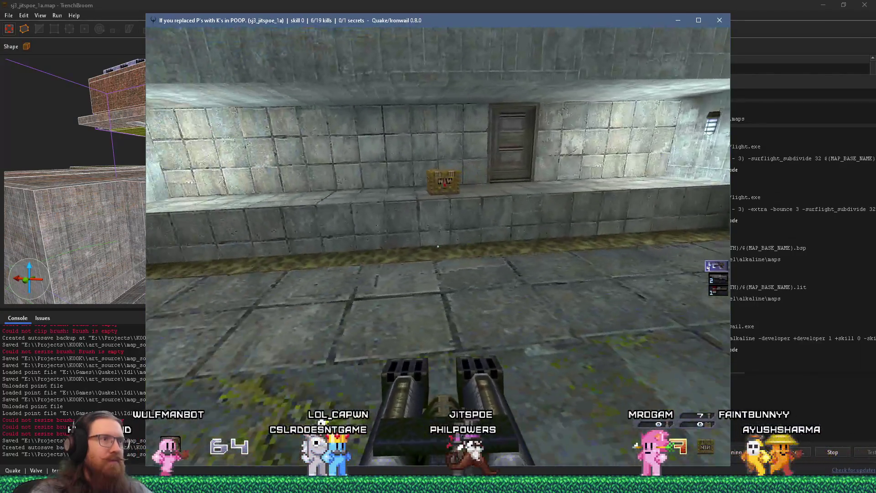
pyautogui.press('Right')
pyautogui.press('Left')
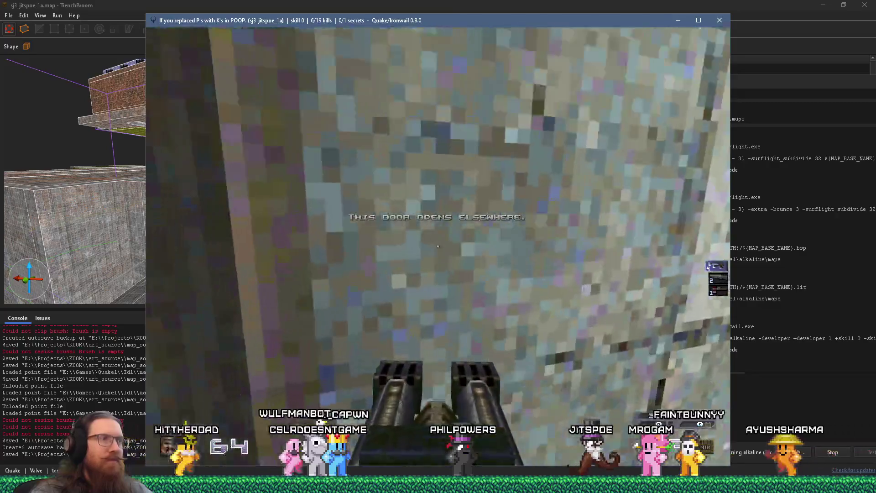
# Step: Walk through the sewer corridors along the pipe wall collecting shells
pyautogui.press('Right')
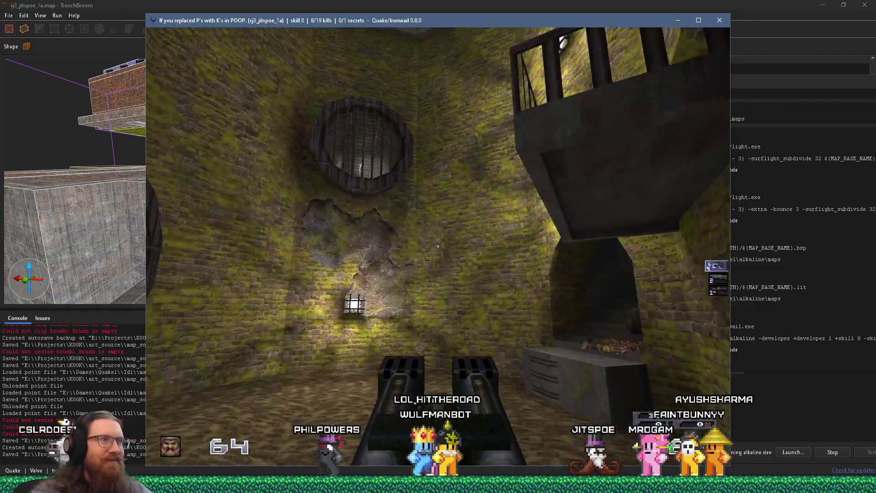
pyautogui.moveTo(438, 246)
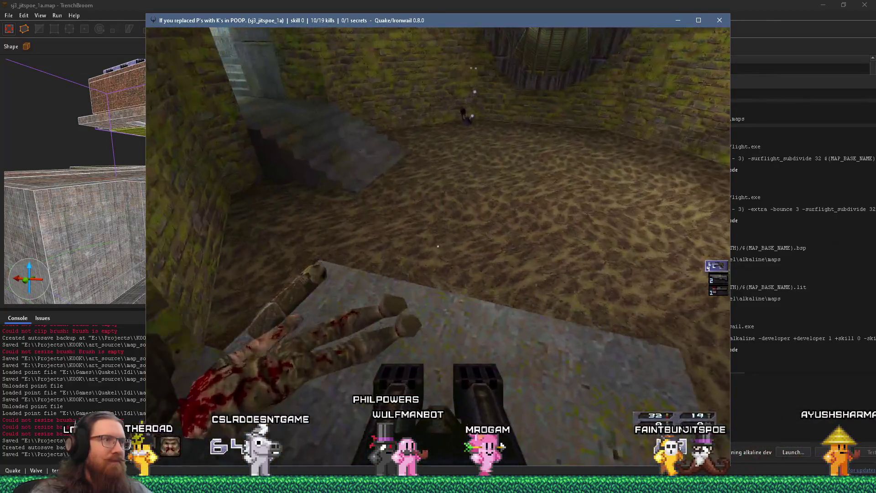
pyautogui.press('w')
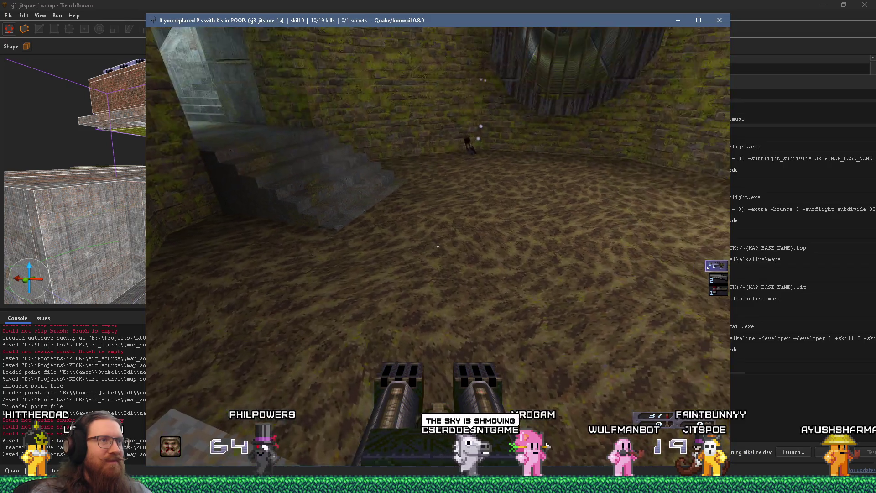
pyautogui.press('w')
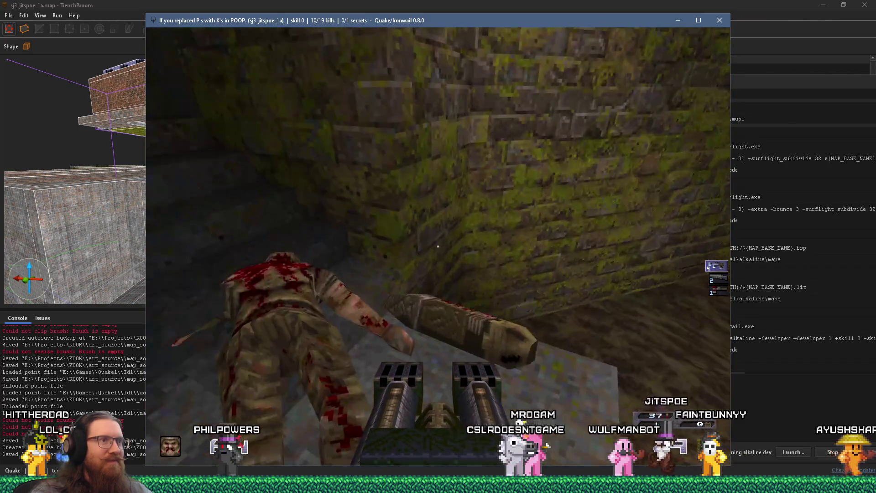
pyautogui.press('w')
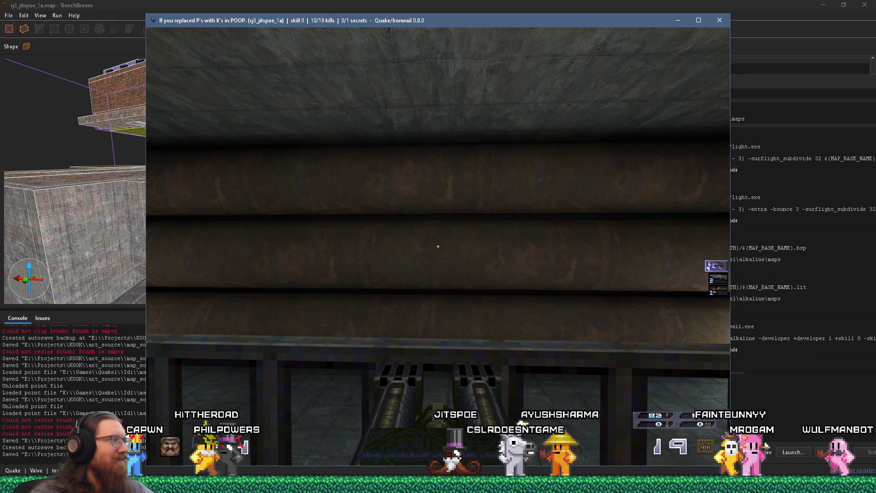
# Step: Open the concrete room door, shoot the soldier behind it, and switch back to TrenchBroom
pyautogui.press('w')
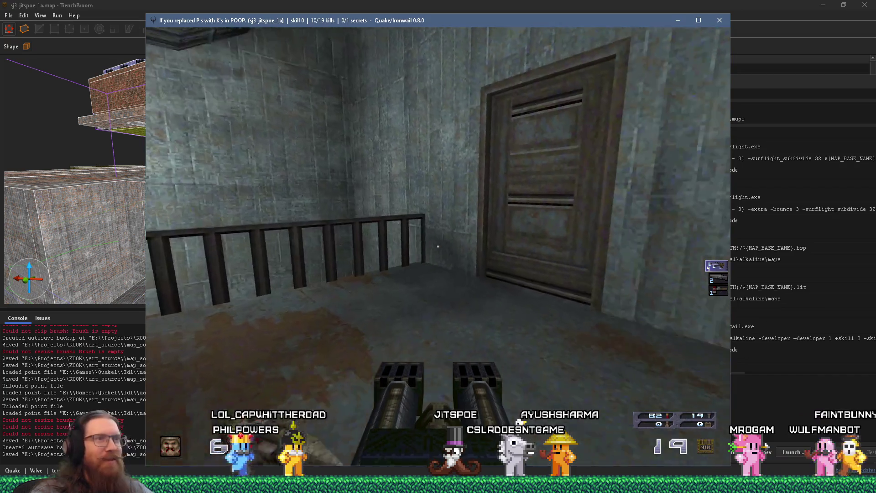
pyautogui.press('w')
pyautogui.click(438, 246)
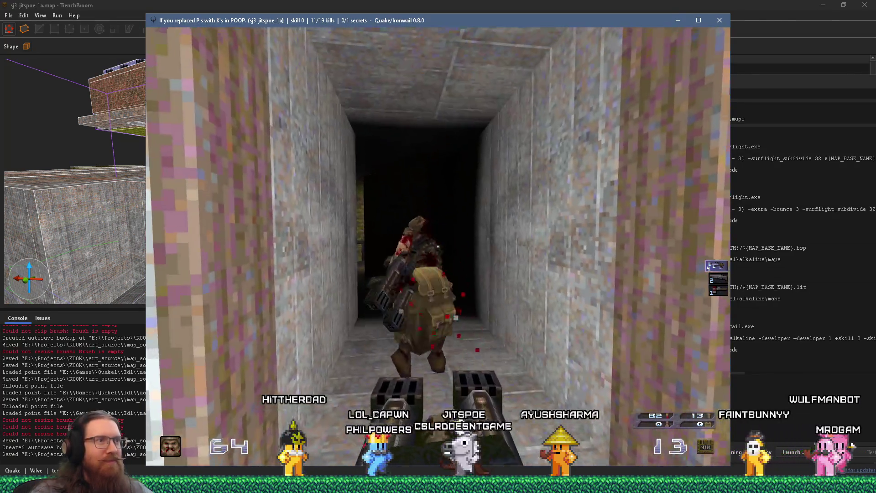
pyautogui.press('`')
pyautogui.hotkey('alt', 'Tab')
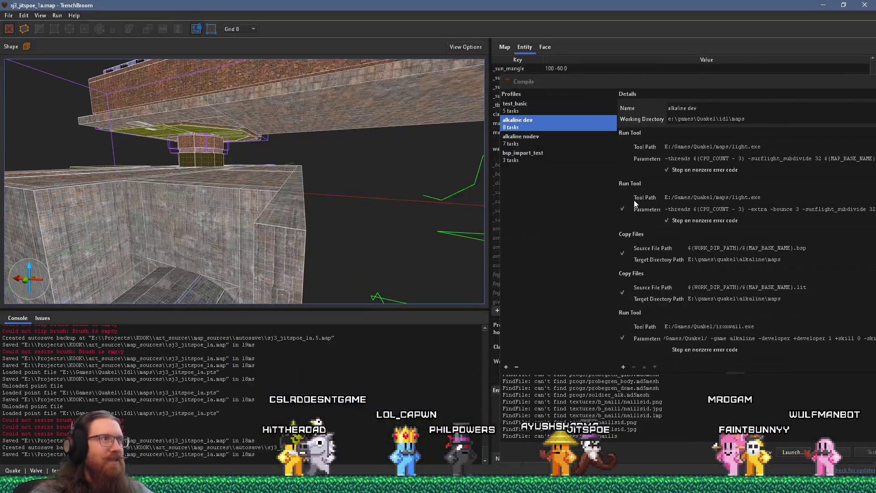
# Step: Select the func_door in the sewer wall and move the Compile window off the property list
pyautogui.scroll(10, 259, 174)
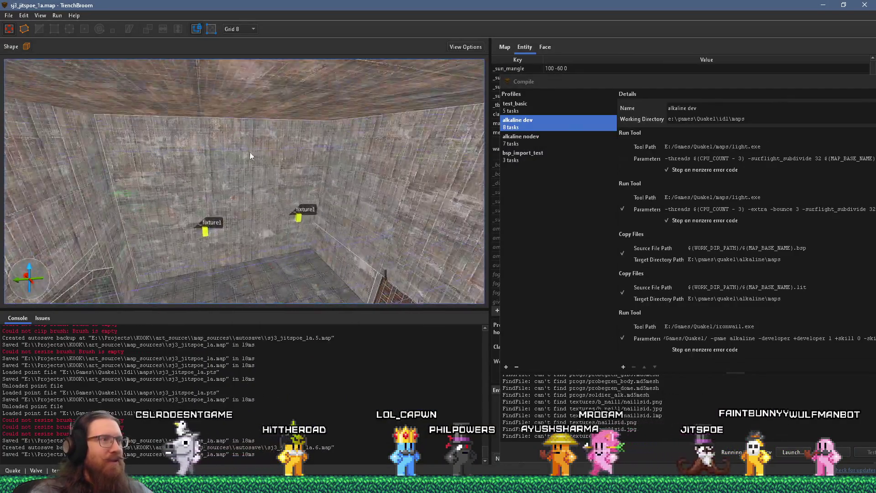
pyautogui.scroll(10, 284, 171)
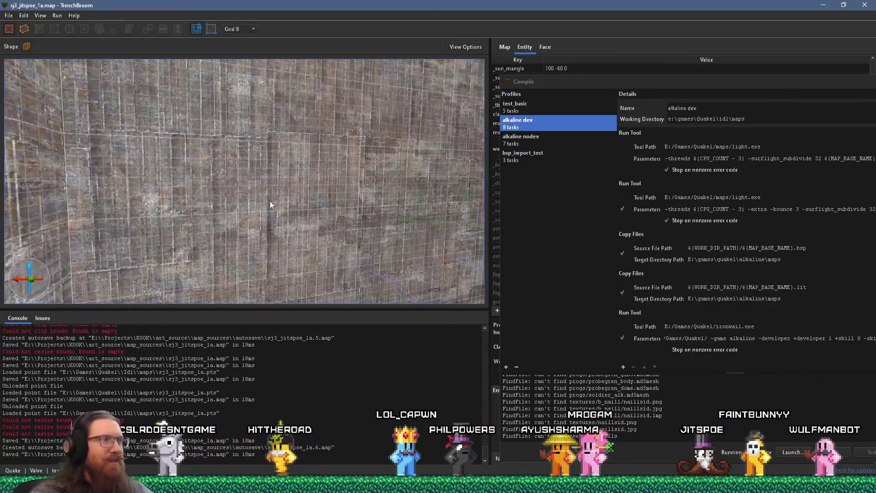
pyautogui.scroll(10, 232, 209)
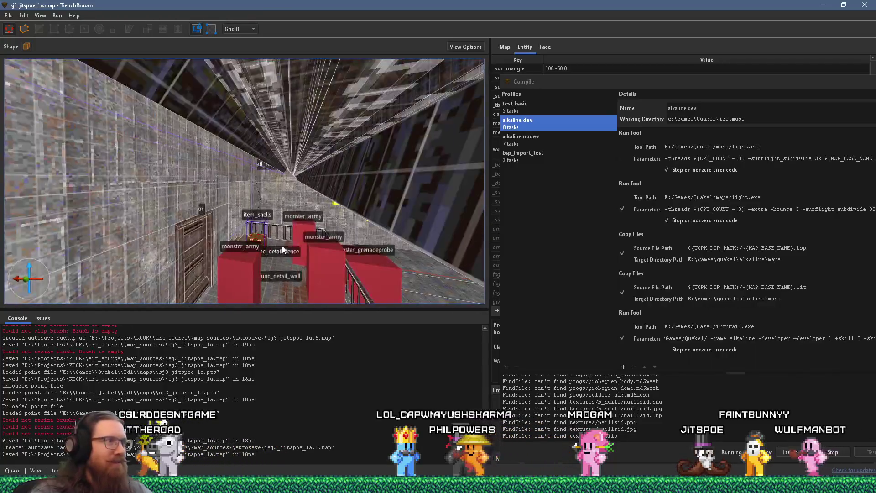
pyautogui.scroll(4, 235, 208)
pyautogui.click(244, 225)
pyautogui.moveTo(695, 87)
pyautogui.mouseDown()
pyautogui.moveTo(706, 111)
pyautogui.moveTo(798, 207)
pyautogui.mouseUp()
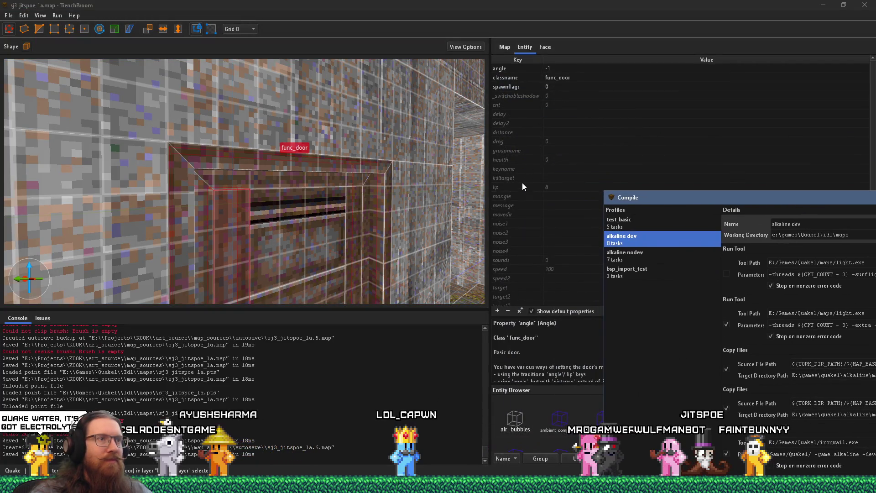
pyautogui.scroll(-2, 522, 182)
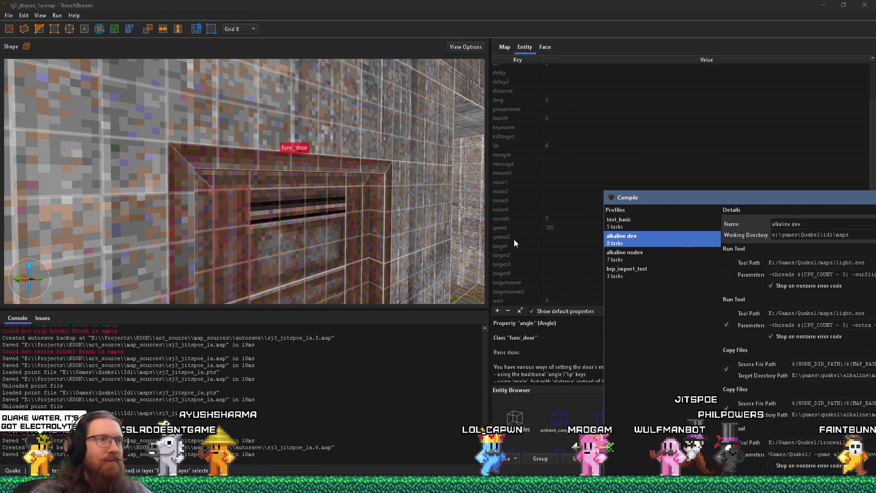
# Step: Set the door's sounds property to 4 (Screechy Metal)
pyautogui.click(512, 219)
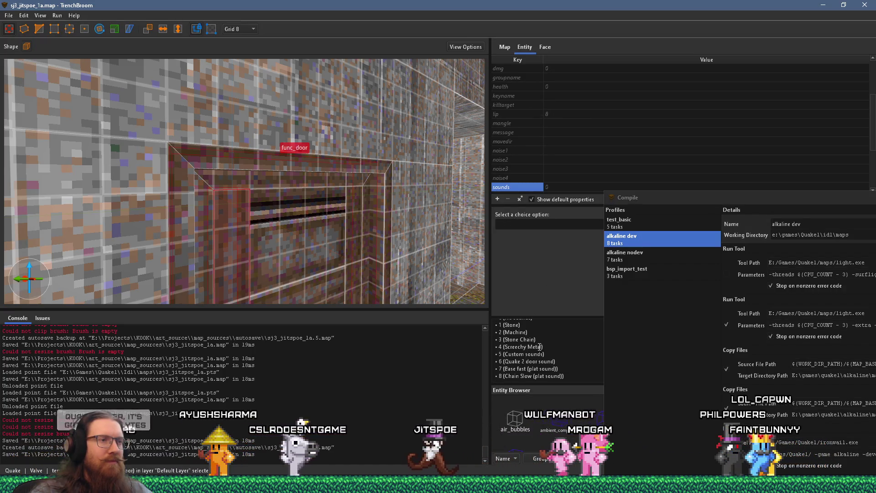
pyautogui.scroll(-1, 539, 348)
pyautogui.scroll(2, 539, 349)
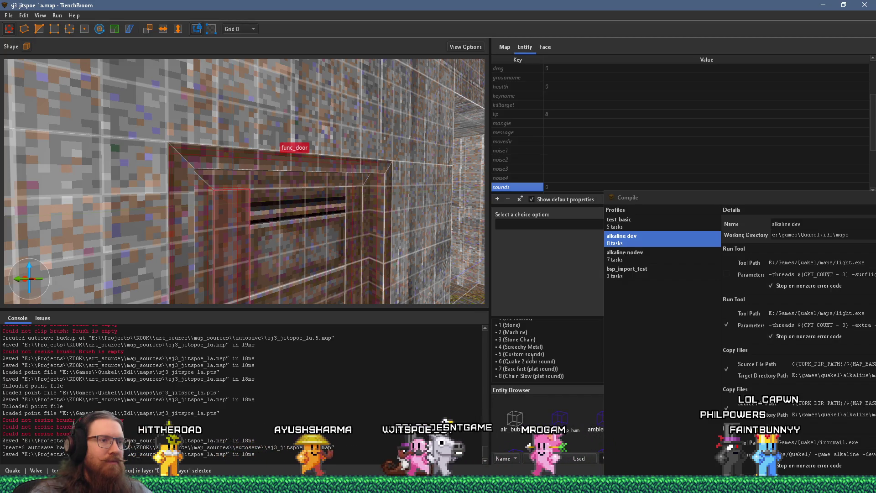
pyautogui.click(552, 187)
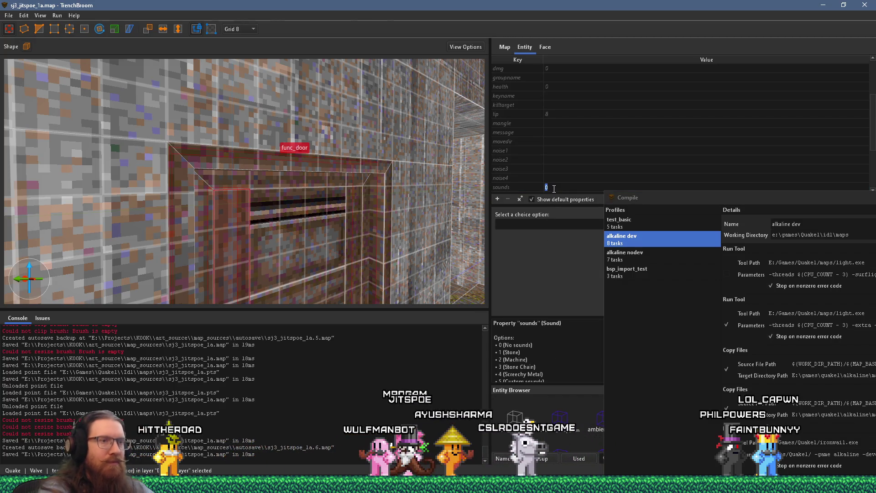
pyautogui.write('4')
pyautogui.press('Return')
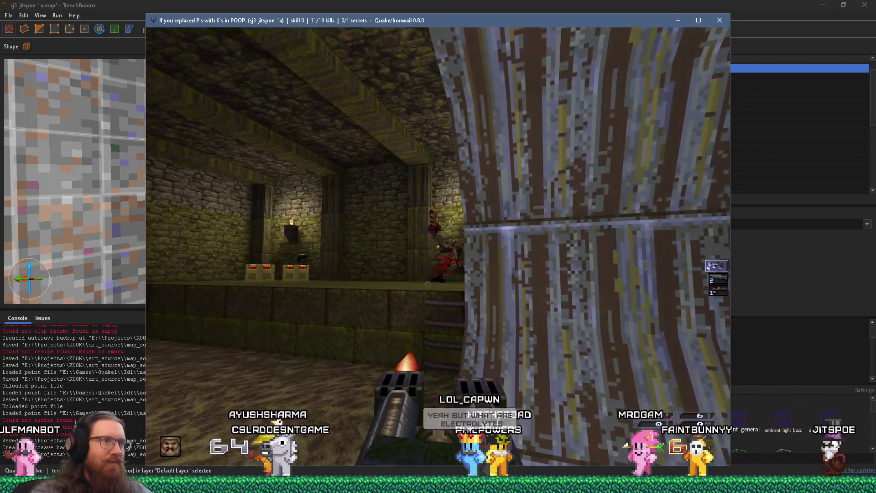
# Step: Switch to the shotgun, pick up the double-barrelled shotgun, and swim through the tinted water
pyautogui.press('2')
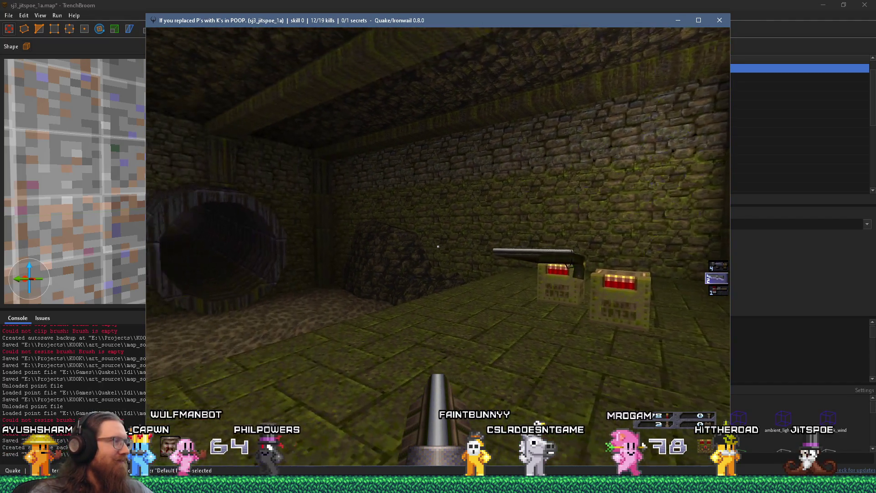
pyautogui.press('w')
pyautogui.press('w')
pyautogui.press('w')
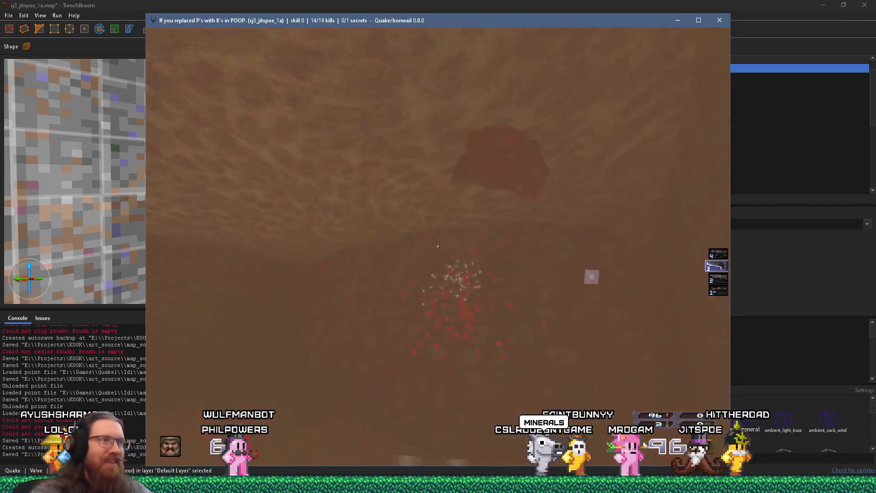
pyautogui.press('w')
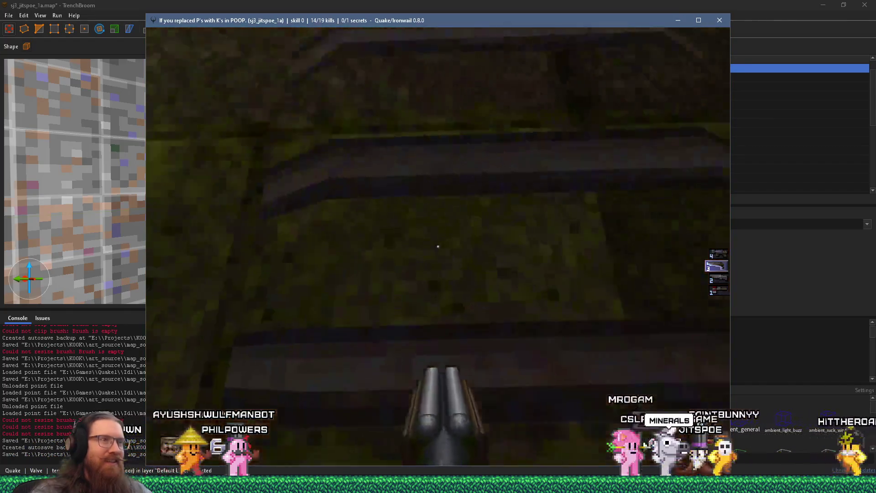
pyautogui.press('w')
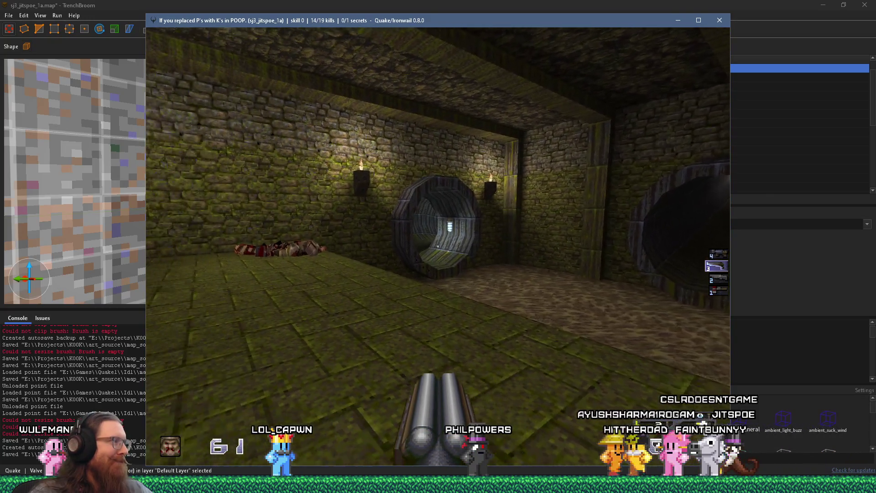
# Step: Walk through the round pipe tunnel into the lit room beyond
pyautogui.press('w')
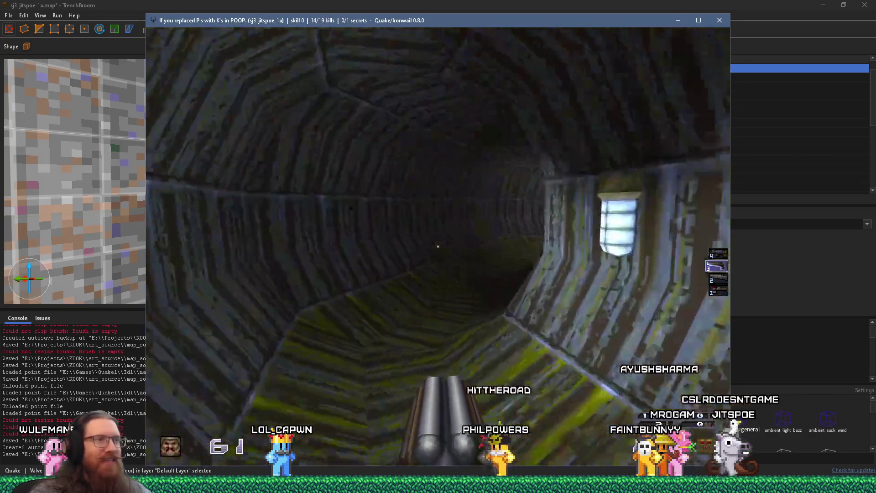
pyautogui.press('w')
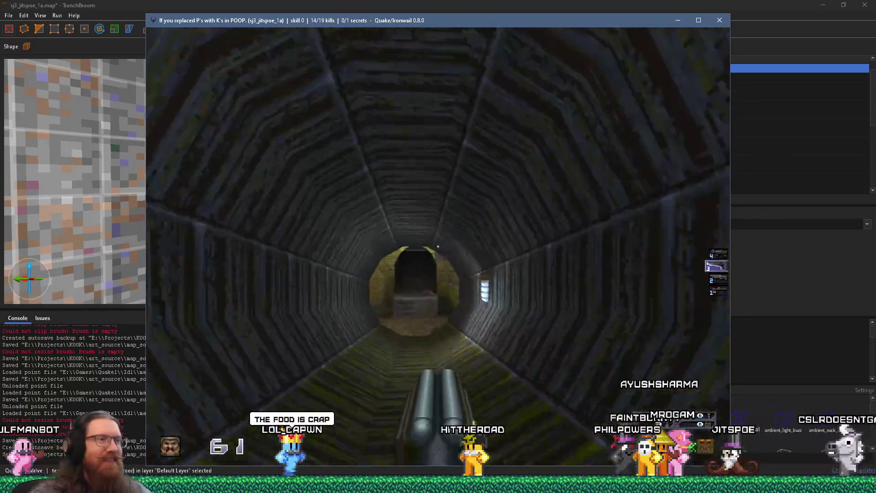
pyautogui.press('w')
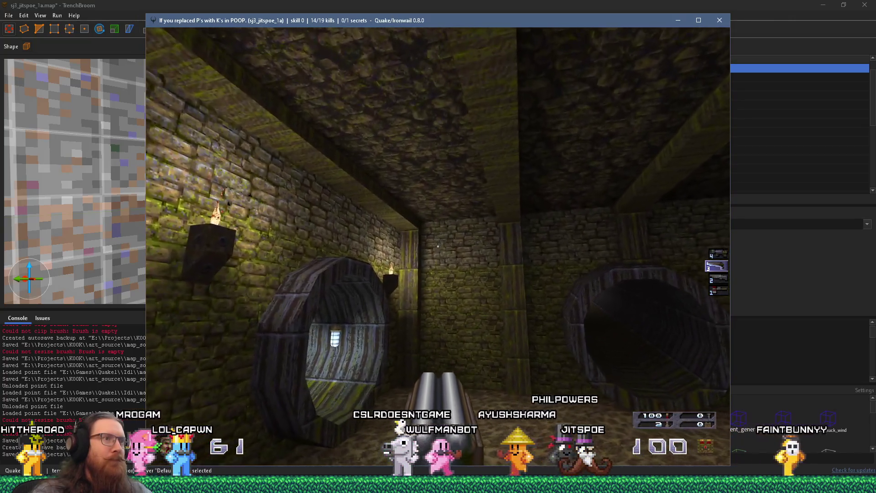
# Step: Face the sewer tunnel, then open the console and start typing quit
pyautogui.press('w')
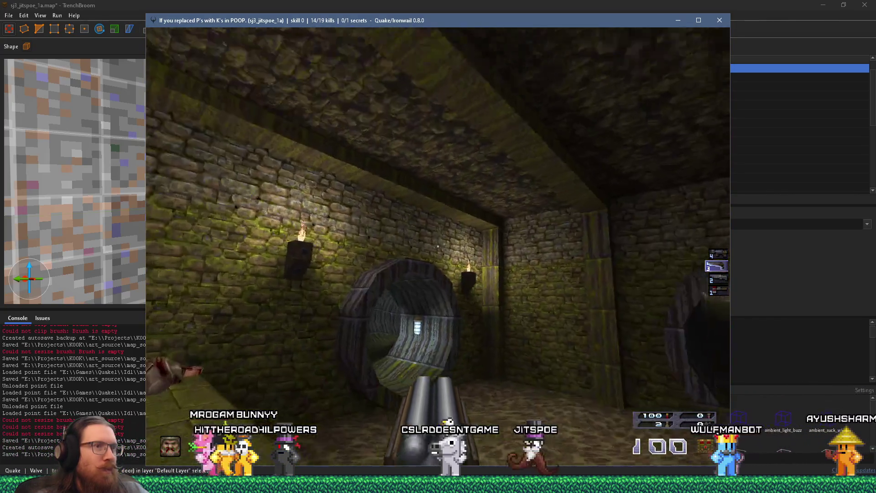
pyautogui.press('`')
pyautogui.write('quit')
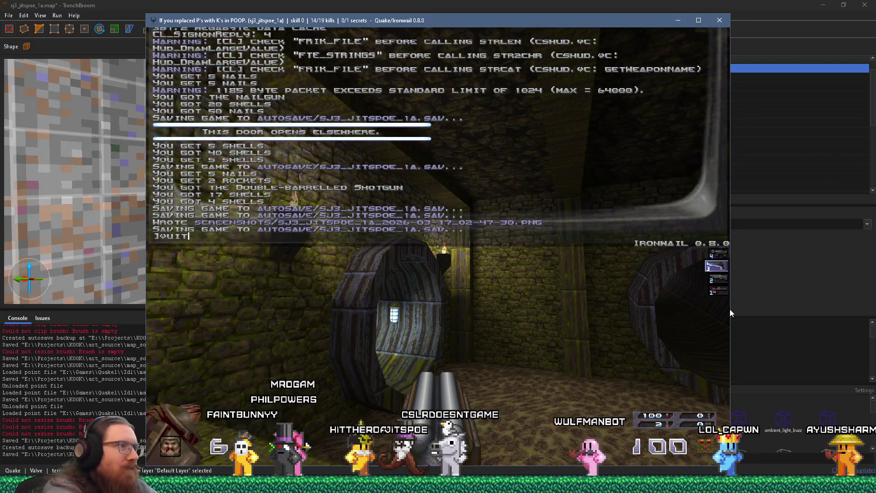
# Step: Quit the game, close the Compile window, and fly to a world brush in the sewer room
pyautogui.press('Return')
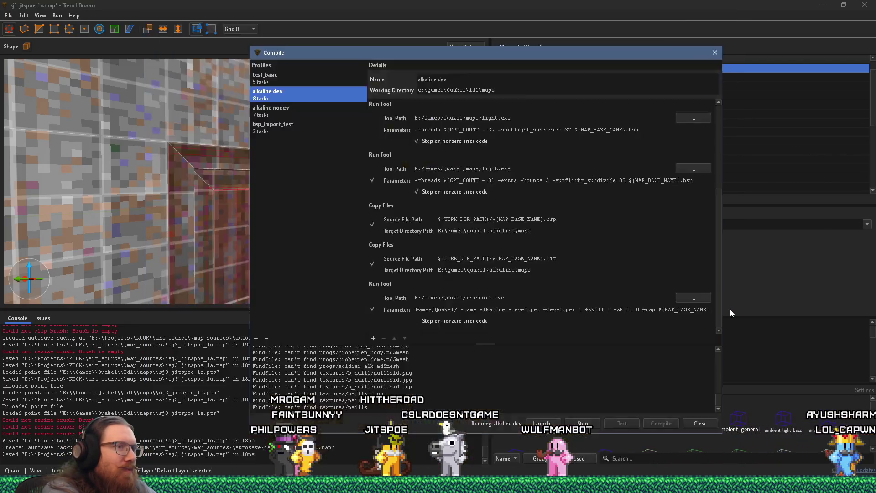
pyautogui.click(713, 51)
pyautogui.moveTo(331, 203)
pyautogui.mouseDown()
pyautogui.moveTo(358, 213)
pyautogui.moveTo(260, 194)
pyautogui.moveTo(382, 180)
pyautogui.moveTo(260, 193)
pyautogui.moveTo(215, 237)
pyautogui.moveTo(257, 272)
pyautogui.moveTo(286, 246)
pyautogui.moveTo(188, 254)
pyautogui.moveTo(224, 242)
pyautogui.moveTo(236, 209)
pyautogui.moveTo(324, 272)
pyautogui.moveTo(272, 248)
pyautogui.moveTo(204, 247)
pyautogui.moveTo(237, 257)
pyautogui.moveTo(204, 244)
pyautogui.moveTo(316, 167)
pyautogui.moveTo(316, 195)
pyautogui.mouseUp()
pyautogui.click(305, 171)
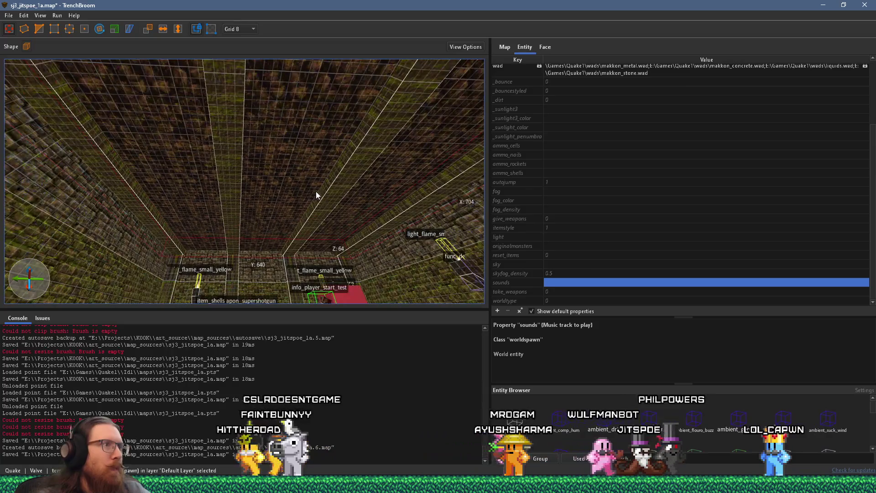
# Step: Select the func_detail wall brush plus the ceiling func_detail brushes and bring up their context menu
pyautogui.moveTo(60, 174)
pyautogui.mouseDown()
pyautogui.moveTo(421, 164)
pyautogui.moveTo(358, 213)
pyautogui.mouseUp()
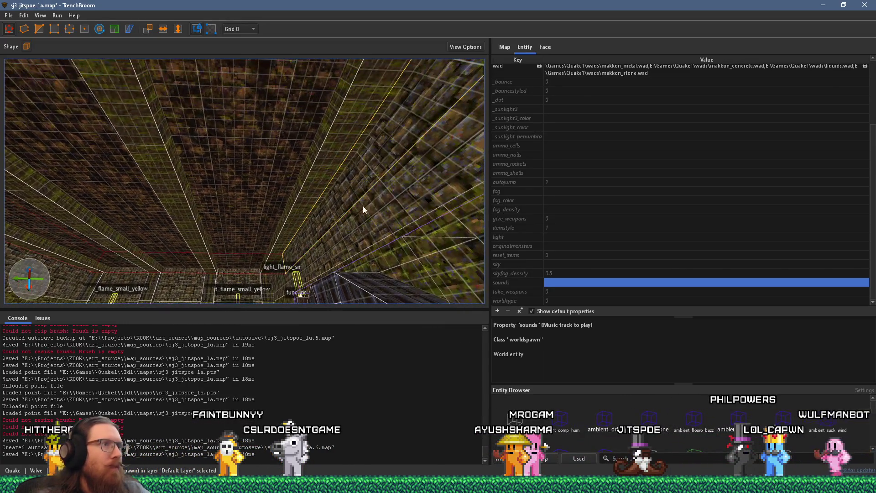
pyautogui.click(326, 158)
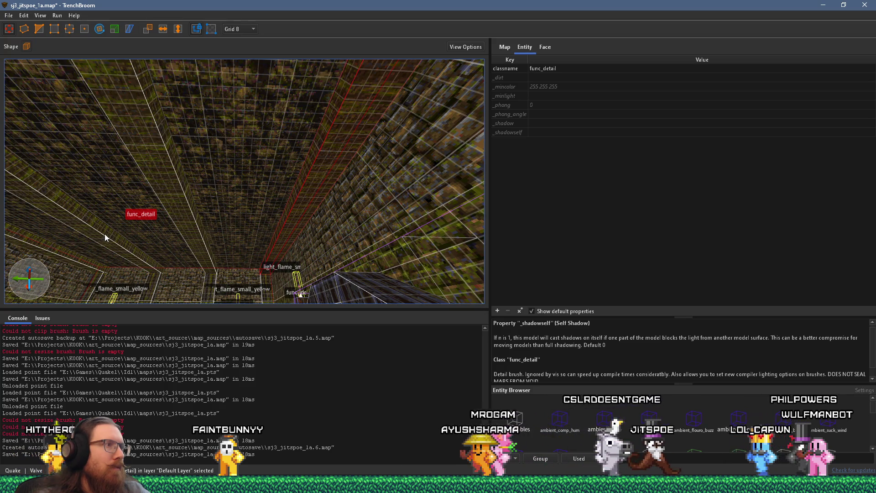
pyautogui.click(61, 259)
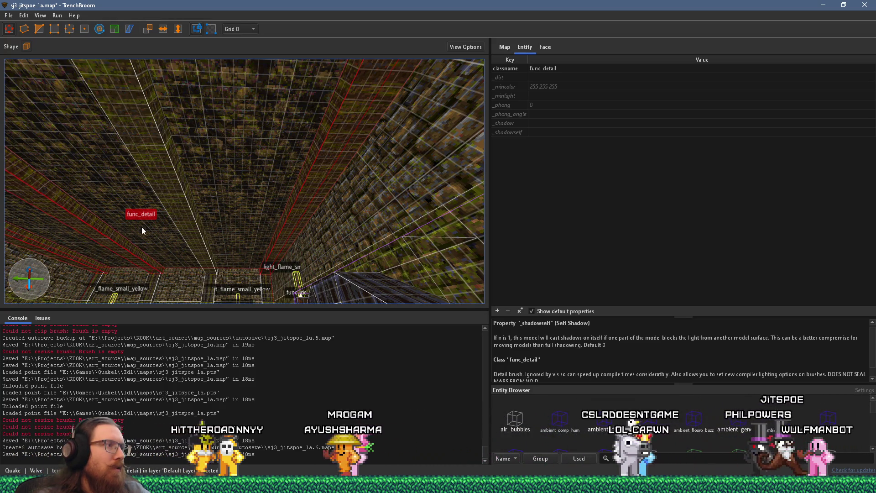
pyautogui.rightClick(181, 210)
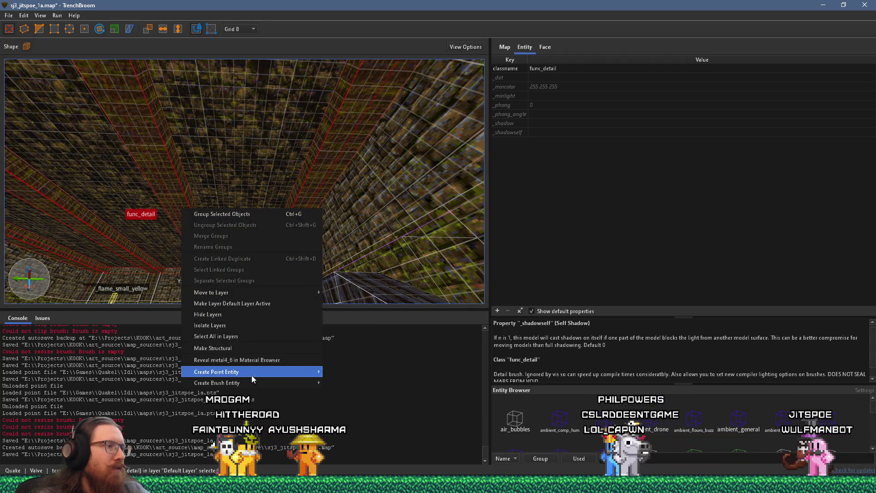
pyautogui.moveTo(272, 371)
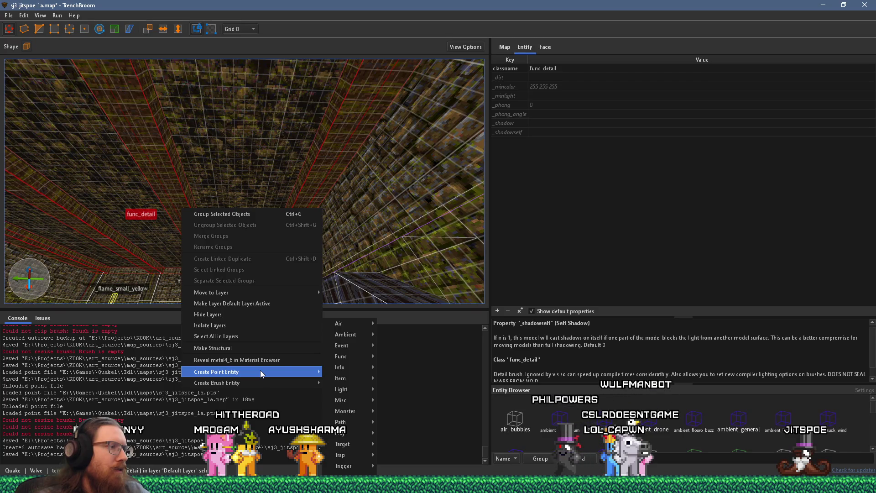
pyautogui.click(292, 217)
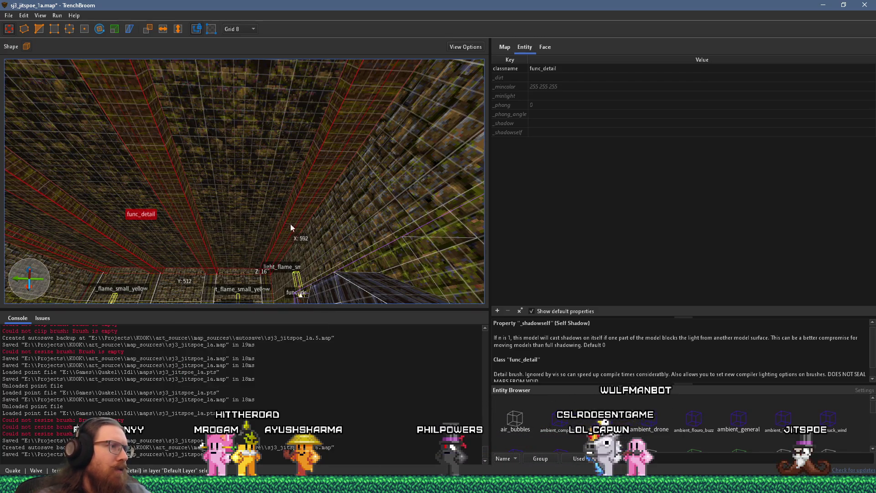
pyautogui.rightClick(301, 196)
pyautogui.click(329, 333)
pyautogui.moveTo(204, 258); pyautogui.dragTo(298, 216)
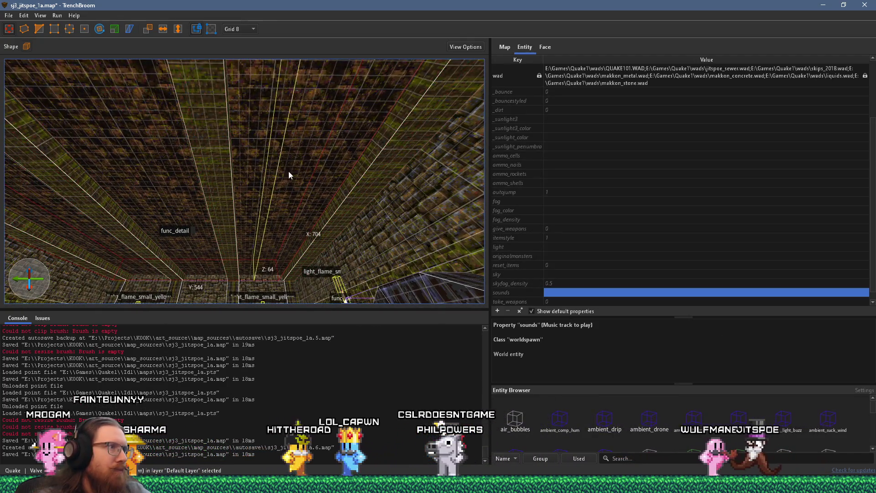
pyautogui.scroll(2, 259, 178)
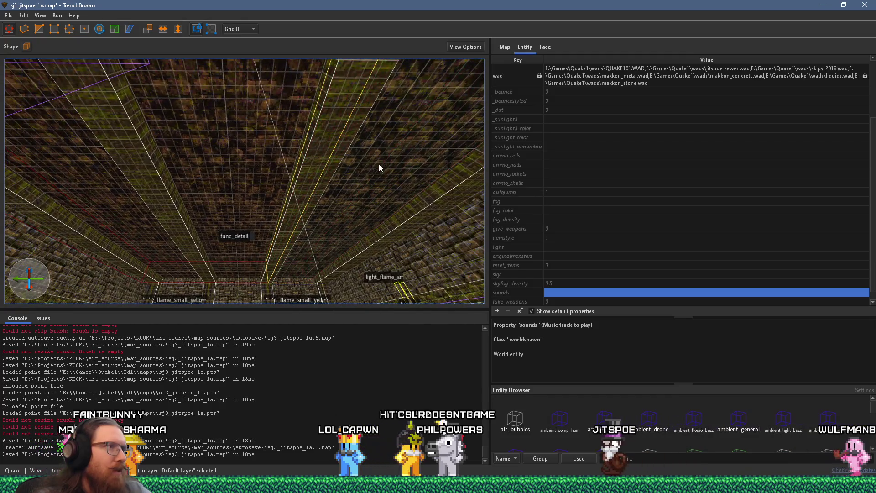
pyautogui.scroll(-3, 334, 169)
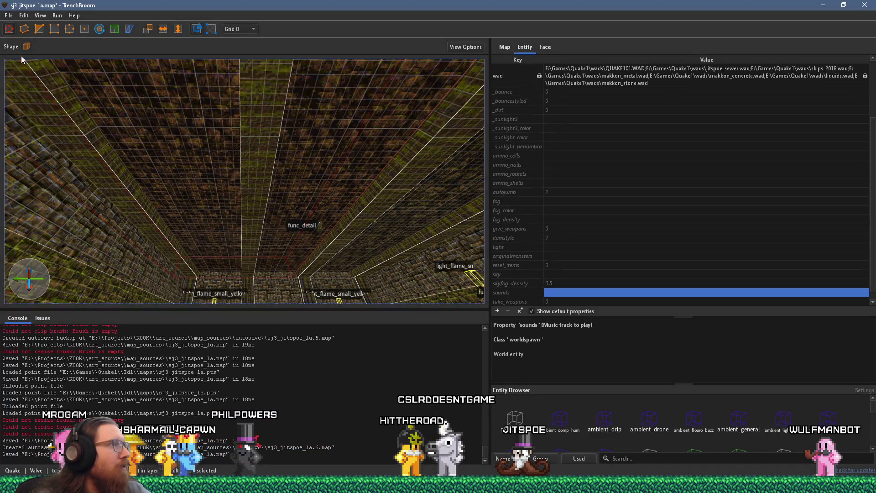
pyautogui.scroll(2, 164, 147)
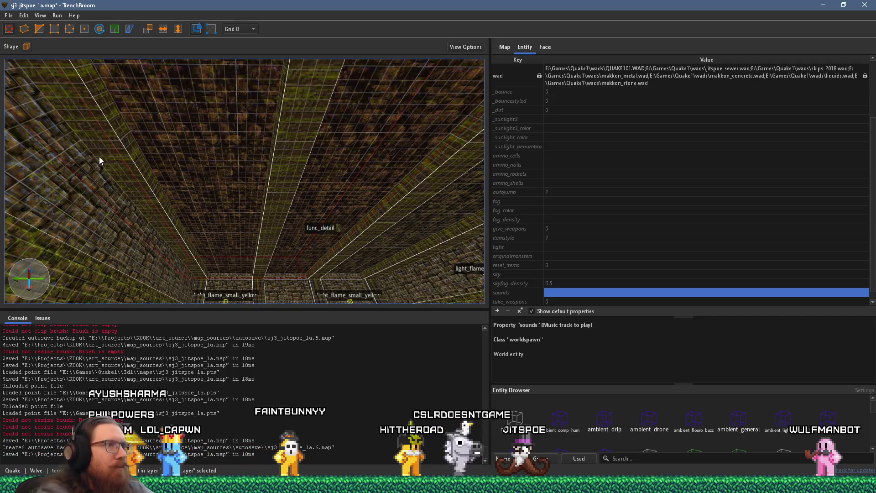
pyautogui.scroll(2, 72, 173)
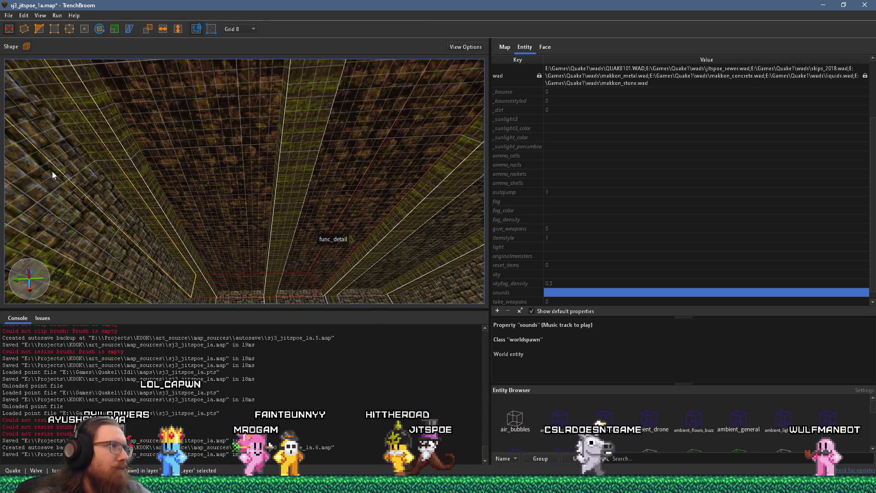
pyautogui.scroll(-2, 145, 173)
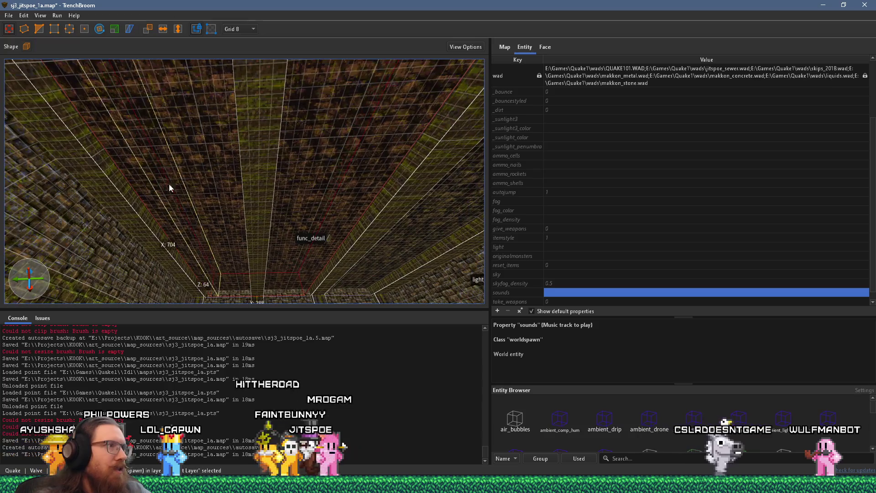
pyautogui.scroll(-3, 222, 185)
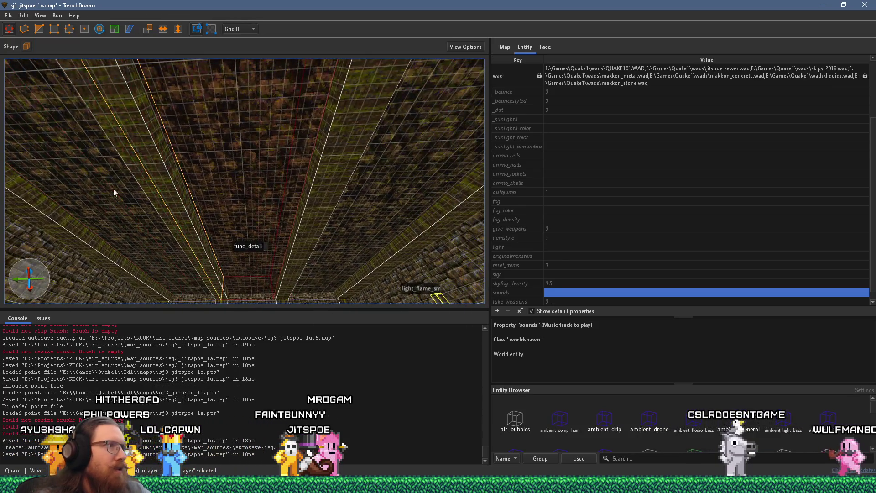
pyautogui.scroll(3, 133, 187)
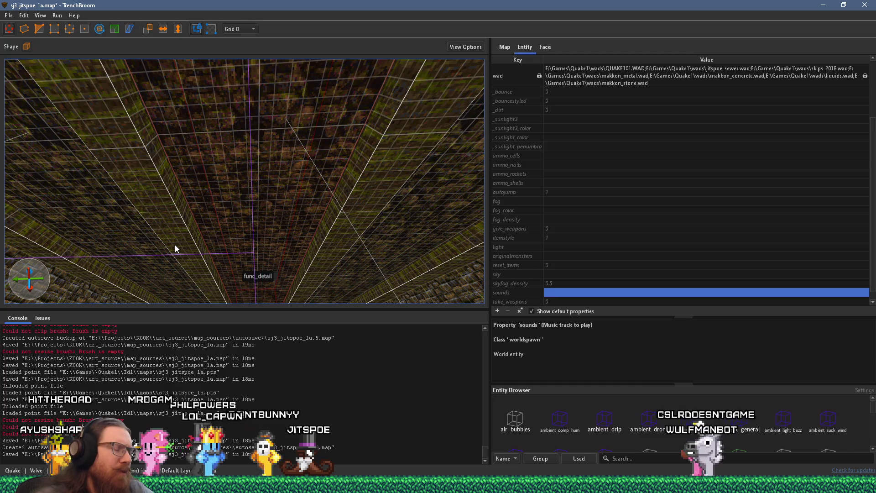
pyautogui.click(380, 256)
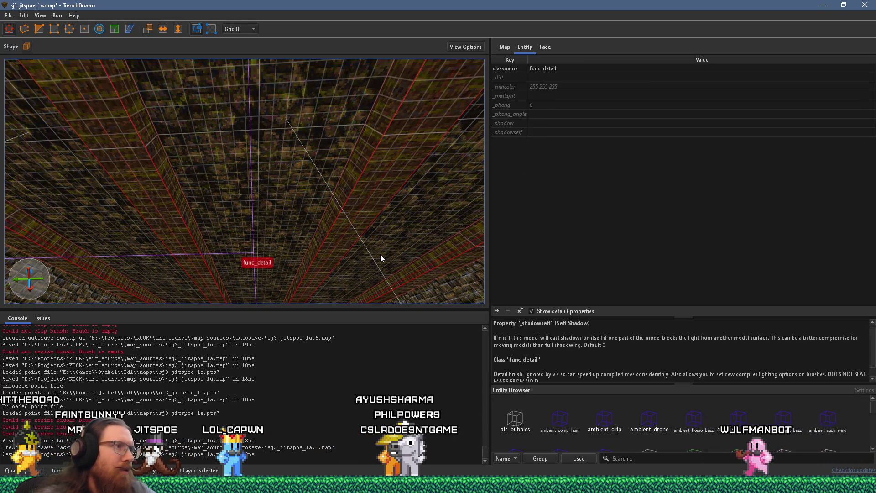
# Step: Clear the func_detail selection and turn the view toward the sewer wall's ceiling corner
pyautogui.press('Escape')
pyautogui.moveTo(330, 185)
pyautogui.mouseDown()
pyautogui.moveTo(297, 201)
pyautogui.moveTo(270, 198)
pyautogui.moveTo(278, 232)
pyautogui.moveTo(332, 213)
pyautogui.moveTo(338, 111)
pyautogui.moveTo(281, 149)
pyautogui.moveTo(269, 241)
pyautogui.moveTo(243, 234)
pyautogui.moveTo(264, 236)
pyautogui.moveTo(252, 237)
pyautogui.moveTo(231, 166)
pyautogui.moveTo(210, 193)
pyautogui.moveTo(204, 182)
pyautogui.moveTo(172, 264)
pyautogui.moveTo(163, 224)
pyautogui.moveTo(188, 155)
pyautogui.mouseUp()
pyautogui.moveTo(274, 156)
pyautogui.mouseDown()
pyautogui.moveTo(112, 186)
pyautogui.moveTo(190, 169)
pyautogui.moveTo(204, 190)
pyautogui.moveTo(178, 171)
pyautogui.moveTo(133, 173)
pyautogui.mouseUp()
# Step: With the Clip tool, undo misplaced points and add a clip point at 920 584 240
pyautogui.press('Escape')
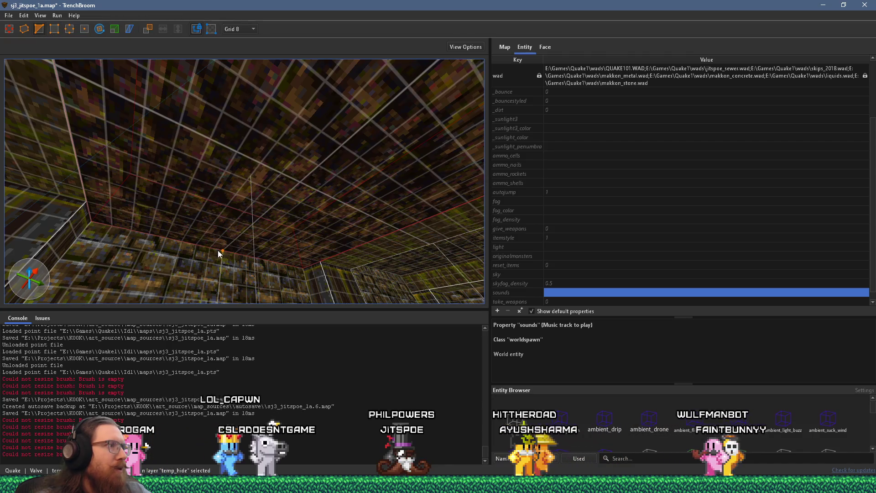
pyautogui.scroll(-5, 187, 240)
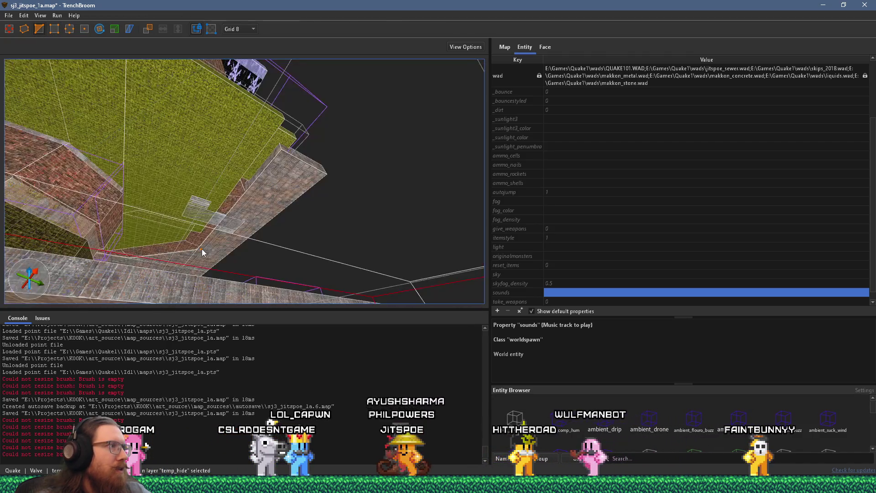
pyautogui.scroll(10, 203, 250)
pyautogui.scroll(-6, 192, 255)
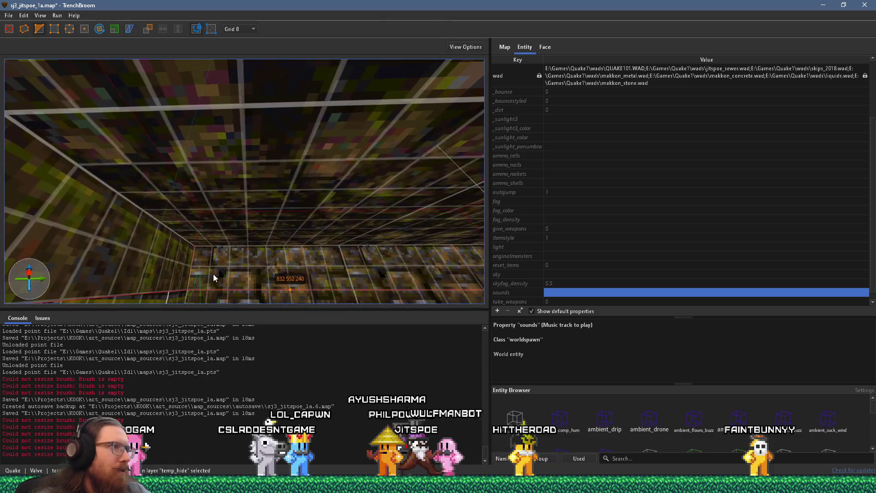
pyautogui.scroll(-3, 201, 253)
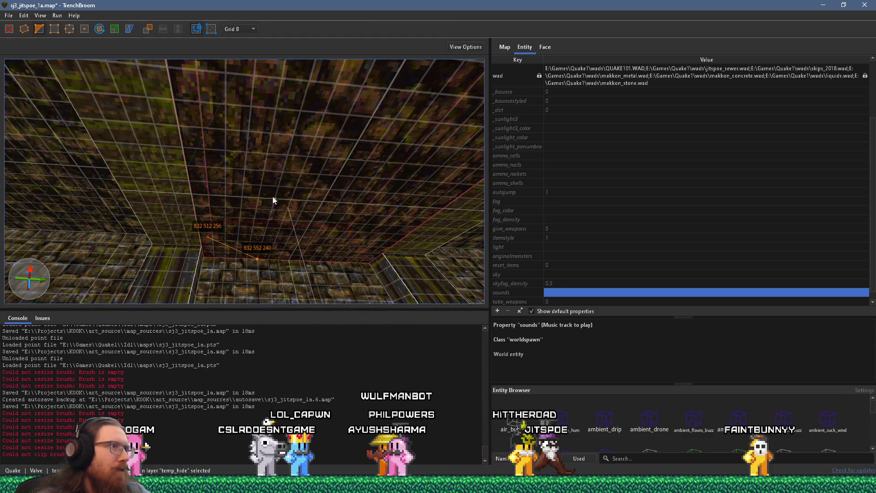
pyautogui.hotkey('ctrl', 'z')
pyautogui.hotkey('ctrl', 'z')
pyautogui.hotkey('ctrl', 'z')
pyautogui.moveTo(314, 149)
pyautogui.mouseDown()
pyautogui.moveTo(297, 172)
pyautogui.moveTo(271, 103)
pyautogui.moveTo(264, 217)
pyautogui.moveTo(251, 227)
pyautogui.moveTo(248, 278)
pyautogui.moveTo(274, 260)
pyautogui.mouseUp()
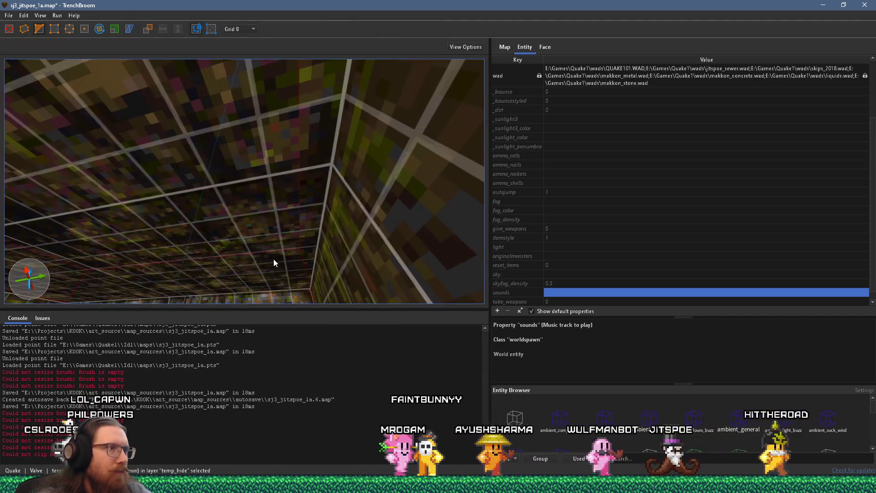
pyautogui.moveTo(309, 289); pyautogui.dragTo(311, 236)
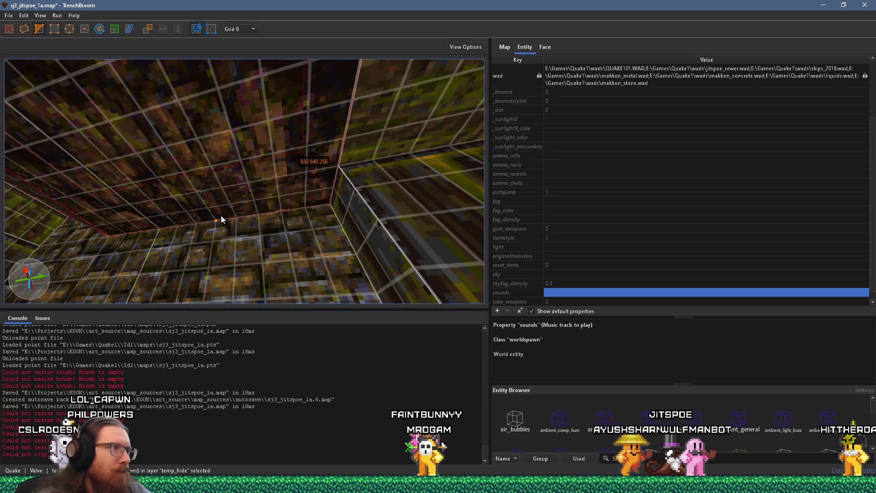
pyautogui.moveTo(171, 229)
pyautogui.mouseDown()
pyautogui.moveTo(173, 199)
pyautogui.moveTo(215, 228)
pyautogui.moveTo(241, 185)
pyautogui.moveTo(315, 216)
pyautogui.moveTo(329, 235)
pyautogui.moveTo(321, 247)
pyautogui.mouseUp()
pyautogui.click(224, 168)
# Step: Apply the clip, cutting the brush into a wedge against the sewer wall
pyautogui.press('Return')
pyautogui.scroll(3, 352, 207)
pyautogui.moveTo(353, 206); pyautogui.dragTo(336, 245)
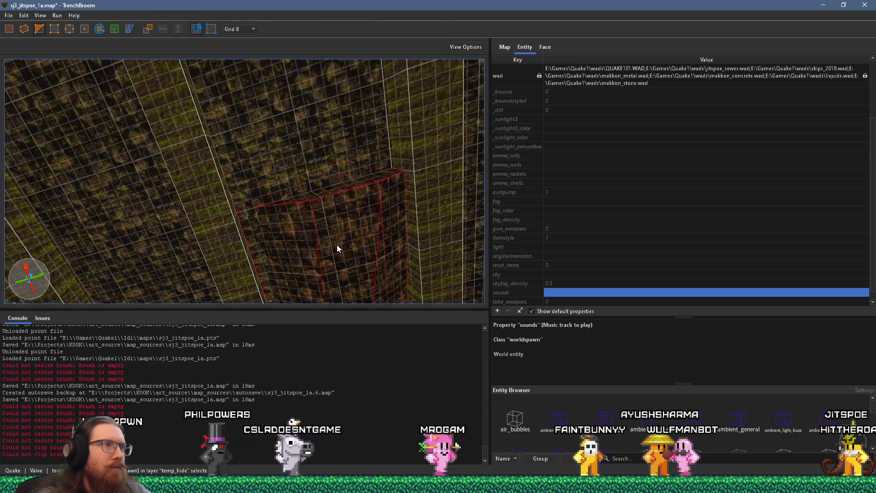
# Step: Show the wedge's face material settings in the Face panel, then switch to Godot
pyautogui.click(545, 49)
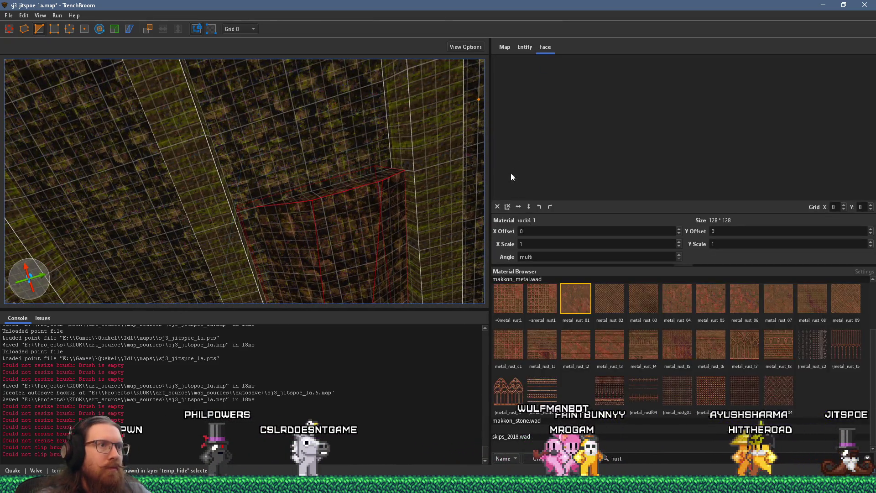
pyautogui.click(507, 207)
pyautogui.scroll(2, 347, 130)
pyautogui.scroll(-5, 347, 130)
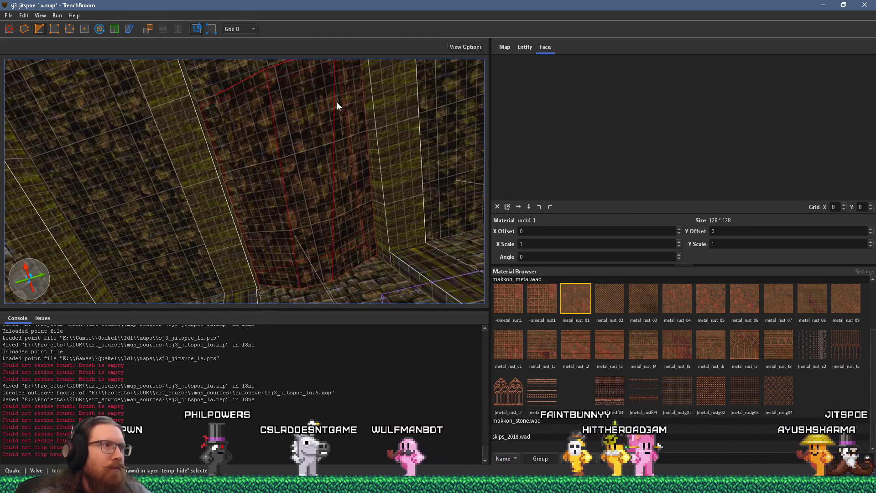
pyautogui.moveTo(323, 78)
pyautogui.mouseDown()
pyautogui.moveTo(343, 149)
pyautogui.moveTo(312, 168)
pyautogui.moveTo(324, 217)
pyautogui.moveTo(336, 212)
pyautogui.moveTo(333, 246)
pyautogui.moveTo(309, 251)
pyautogui.mouseUp()
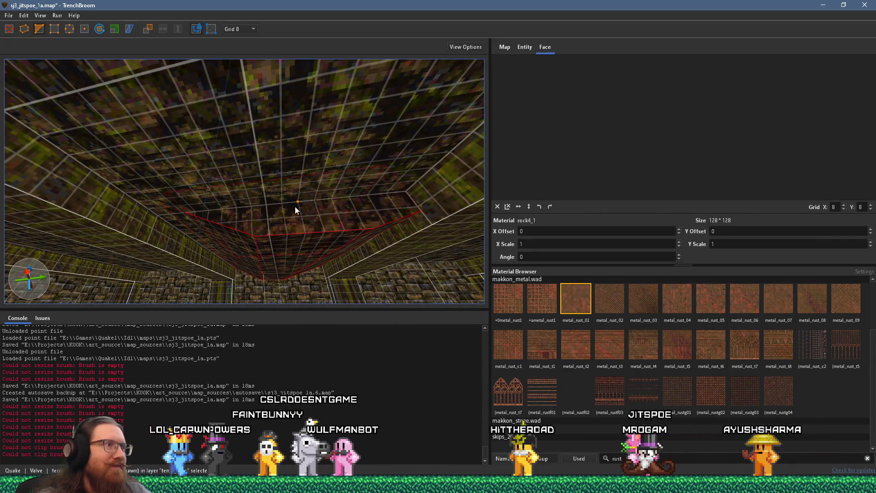
pyautogui.hotkey('alt', 'Tab')
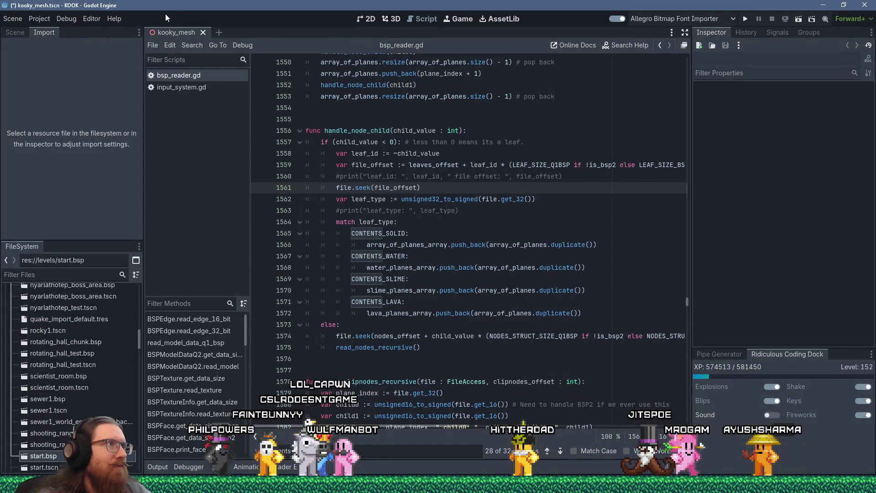
pyautogui.hotkey('alt', 'Tab')
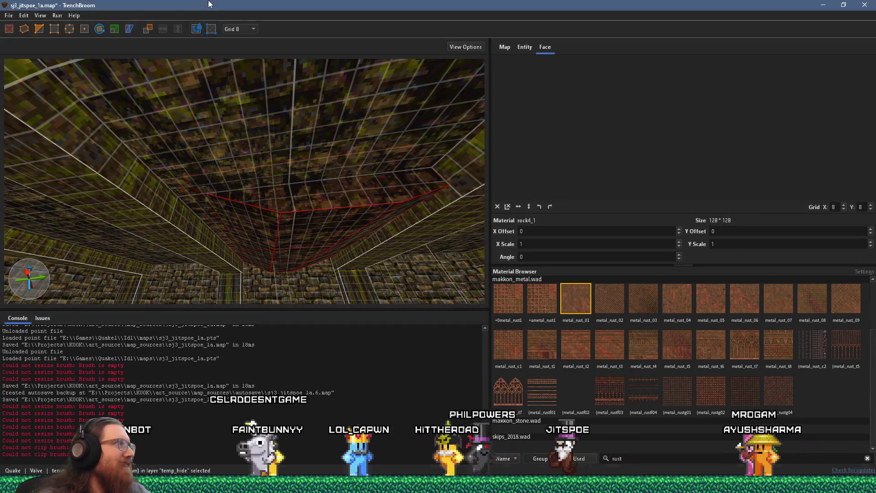
pyautogui.hotkey('alt', 'Tab')
pyautogui.hotkey('alt', 'Tab')
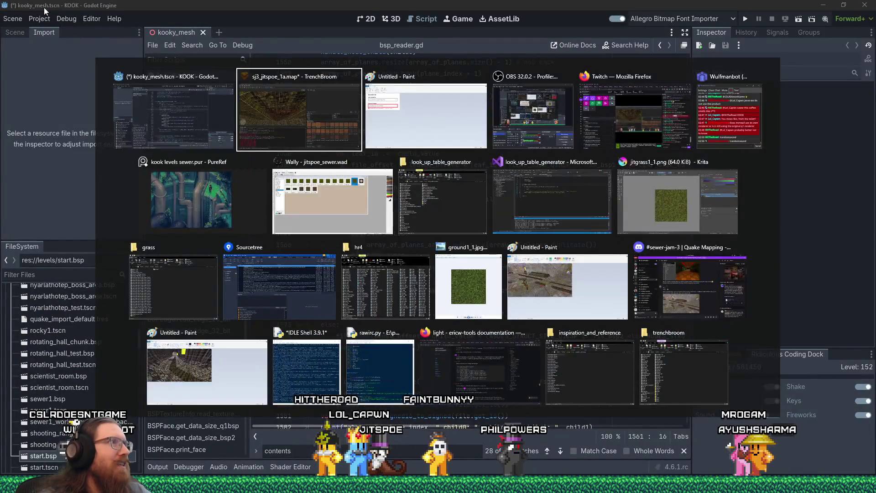
pyautogui.hotkey('alt', 'Tab')
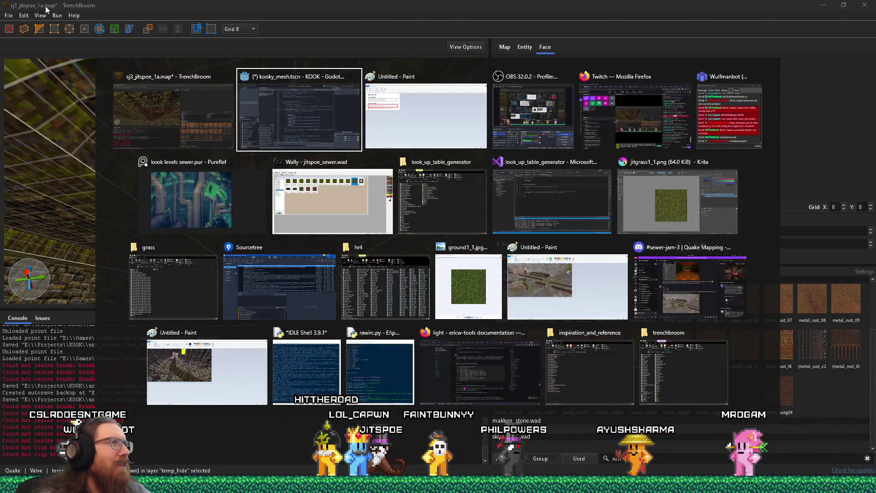
pyautogui.hotkey('alt', 'Tab')
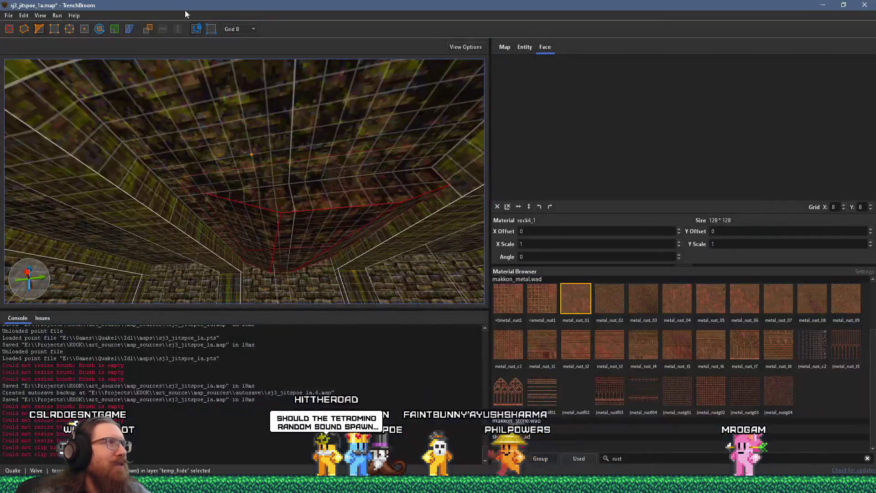
# Step: Place three clip points on the brush below the ceiling corner and apply the clip
pyautogui.scroll(5, 287, 191)
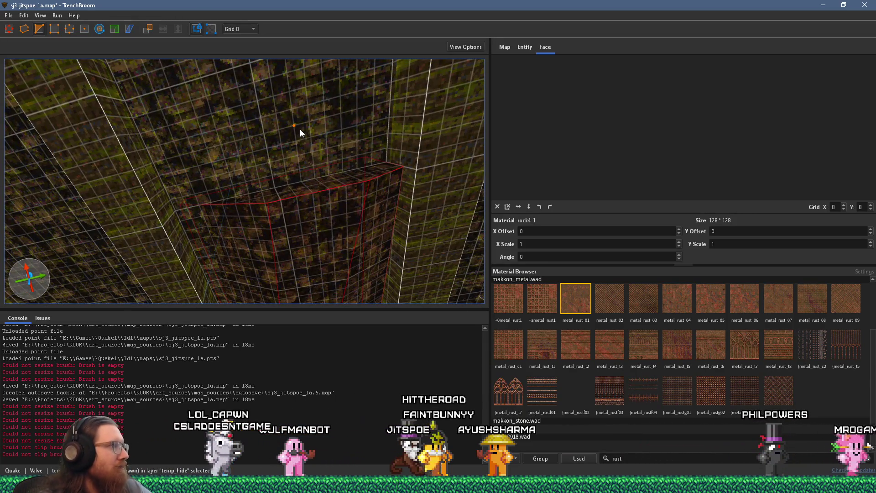
pyautogui.moveTo(299, 130); pyautogui.dragTo(321, 198)
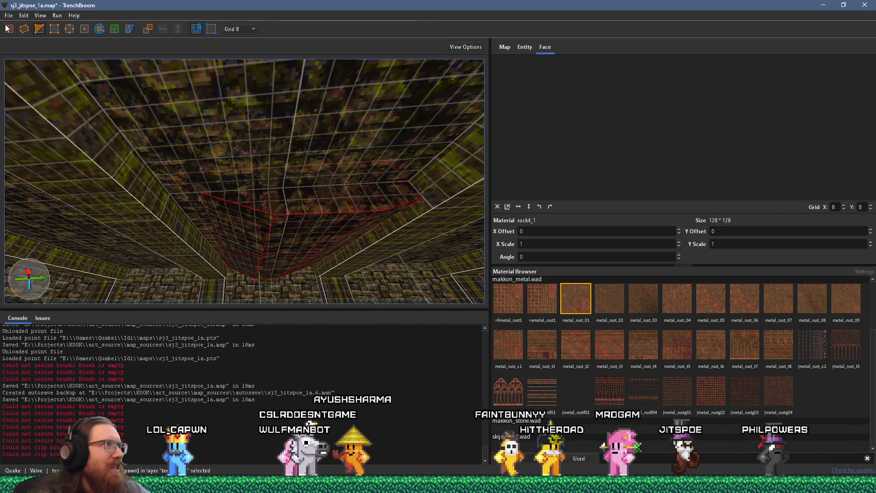
pyautogui.moveTo(264, 132)
pyautogui.mouseDown()
pyautogui.moveTo(310, 157)
pyautogui.moveTo(271, 168)
pyautogui.moveTo(260, 139)
pyautogui.moveTo(276, 48)
pyautogui.moveTo(287, 111)
pyautogui.mouseUp()
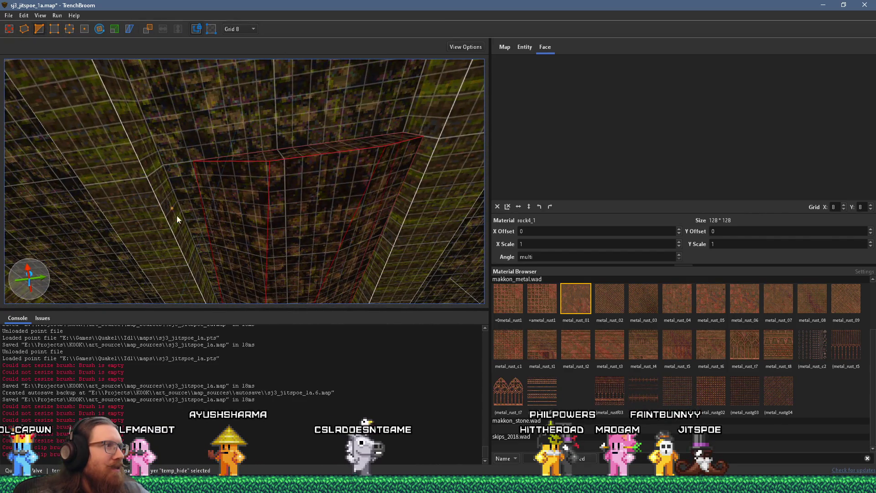
pyautogui.click(209, 246)
pyautogui.click(311, 149)
pyautogui.click(325, 245)
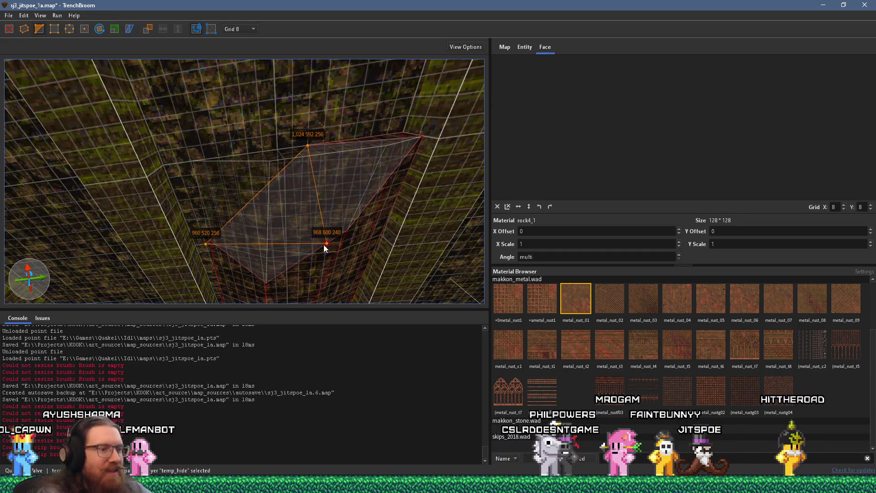
pyautogui.press('Return')
pyautogui.moveTo(320, 247)
pyautogui.mouseDown()
pyautogui.moveTo(305, 239)
pyautogui.moveTo(288, 187)
pyautogui.mouseUp()
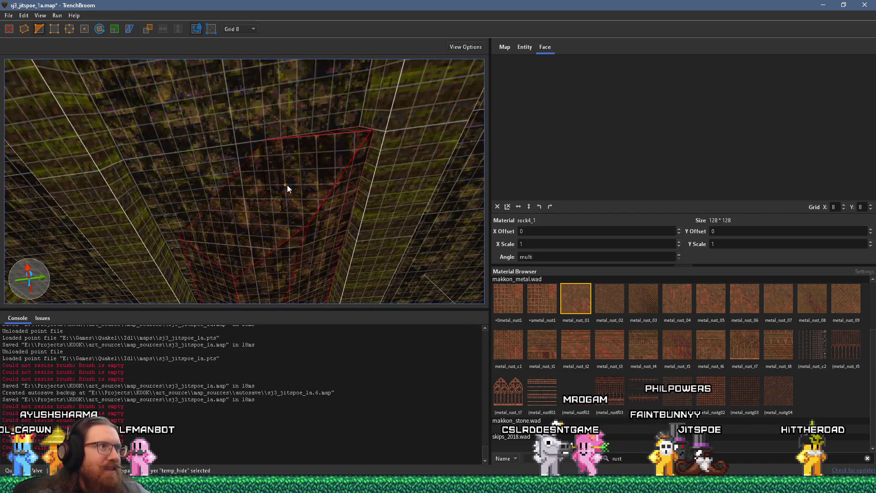
pyautogui.click(236, 159)
pyautogui.moveTo(236, 160)
pyautogui.mouseDown()
pyautogui.moveTo(295, 215)
pyautogui.moveTo(282, 259)
pyautogui.moveTo(230, 310)
pyautogui.moveTo(273, 210)
pyautogui.moveTo(306, 207)
pyautogui.moveTo(307, 184)
pyautogui.mouseUp()
pyautogui.scroll(3, 323, 185)
pyautogui.scroll(4, 338, 191)
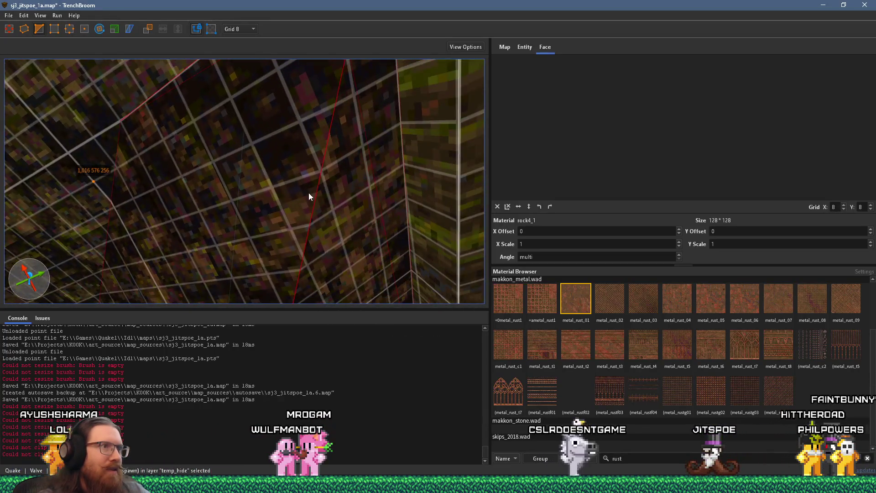
pyautogui.moveTo(403, 162)
pyautogui.mouseDown()
pyautogui.moveTo(390, 173)
pyautogui.moveTo(322, 187)
pyautogui.mouseUp()
pyautogui.click(267, 238)
pyautogui.moveTo(269, 237)
pyautogui.mouseDown()
pyautogui.moveTo(292, 269)
pyautogui.moveTo(310, 173)
pyautogui.moveTo(313, 256)
pyautogui.moveTo(332, 255)
pyautogui.moveTo(391, 188)
pyautogui.mouseUp()
pyautogui.press('Return')
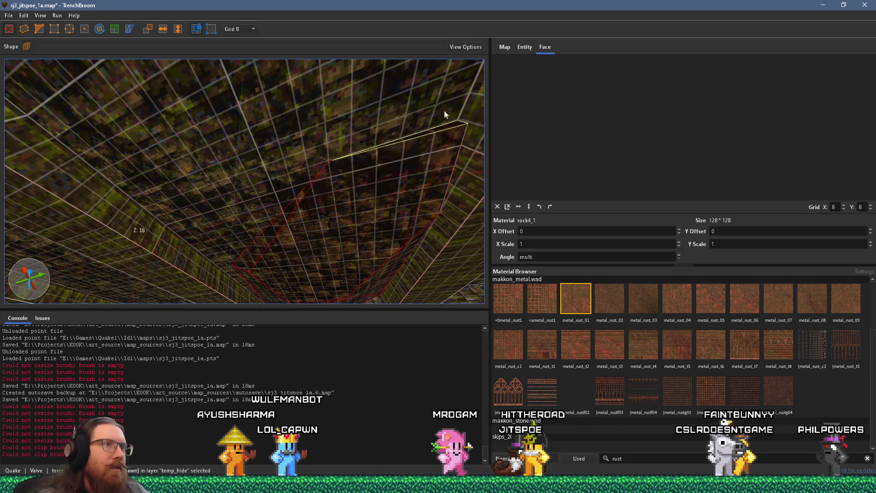
# Step: Select the room brushes around the sewer, then clear the selection
pyautogui.moveTo(434, 68)
pyautogui.mouseDown()
pyautogui.moveTo(411, 127)
pyautogui.moveTo(466, 84)
pyautogui.moveTo(324, 161)
pyautogui.mouseUp()
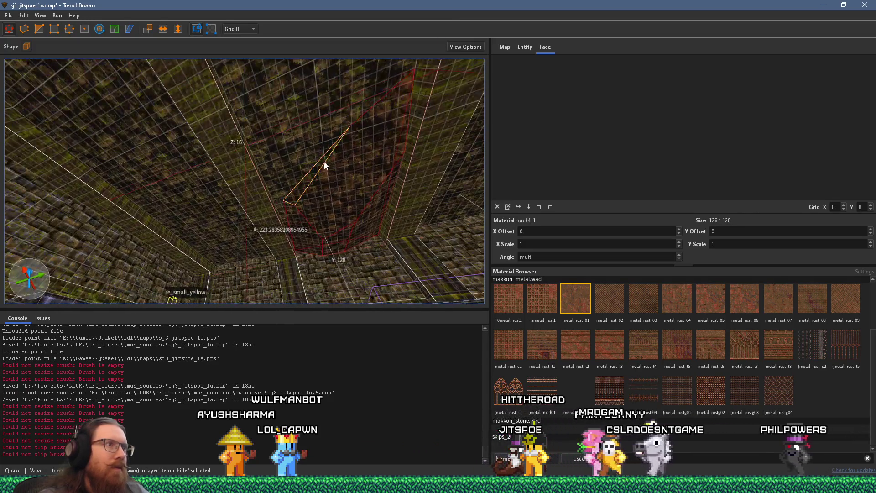
pyautogui.press('shift')
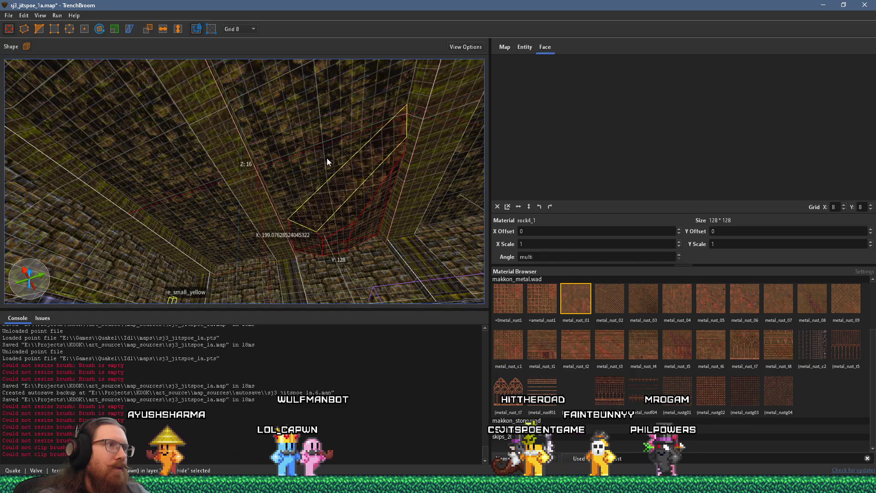
pyautogui.moveTo(333, 170); pyautogui.dragTo(284, 167)
pyautogui.click(283, 124)
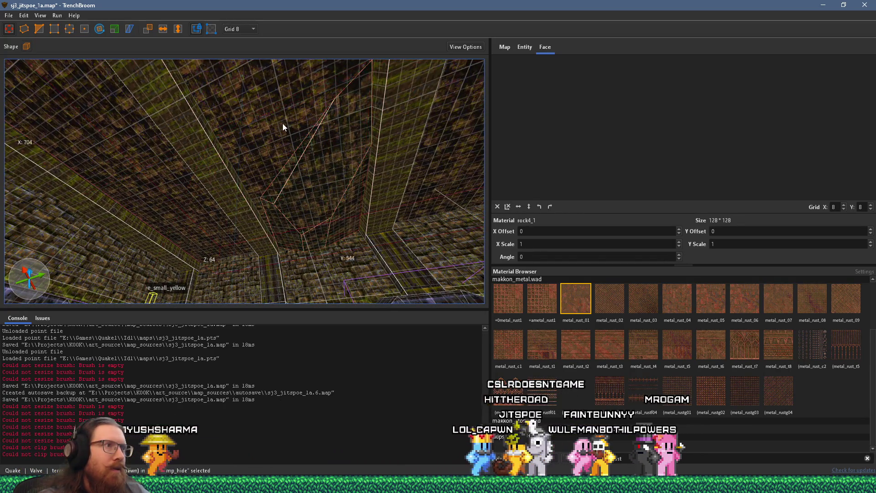
pyautogui.press('Escape')
pyautogui.scroll(5, 339, 191)
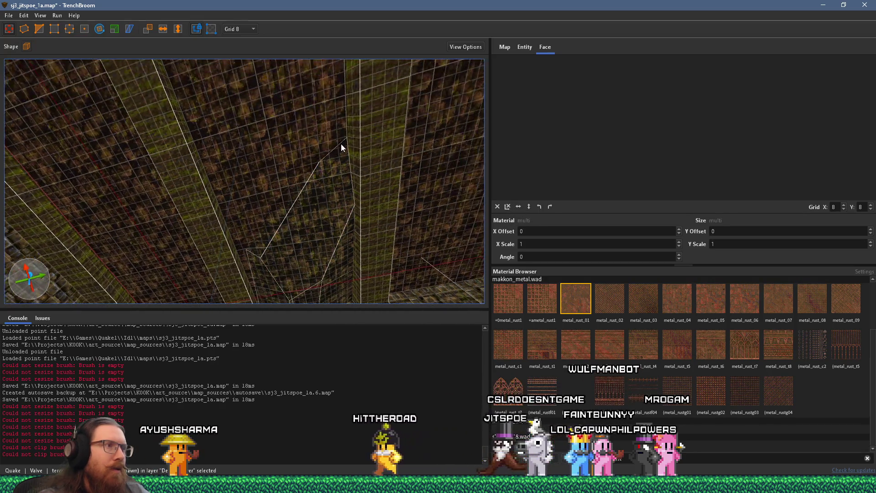
# Step: Reset the ogre-side rock brush's texture alignment (Shift+R) and rotate it 180° about Z
pyautogui.moveTo(345, 177)
pyautogui.mouseDown()
pyautogui.moveTo(356, 162)
pyautogui.moveTo(347, 142)
pyautogui.moveTo(283, 240)
pyautogui.moveTo(240, 256)
pyautogui.moveTo(234, 225)
pyautogui.moveTo(274, 256)
pyautogui.moveTo(283, 231)
pyautogui.moveTo(304, 229)
pyautogui.mouseUp()
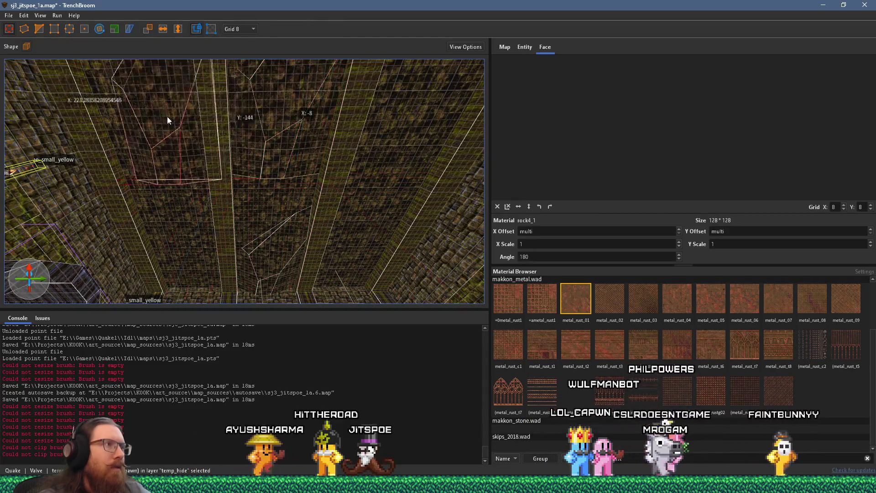
pyautogui.moveTo(160, 114)
pyautogui.mouseDown()
pyautogui.moveTo(258, 225)
pyautogui.moveTo(249, 195)
pyautogui.moveTo(272, 234)
pyautogui.mouseUp()
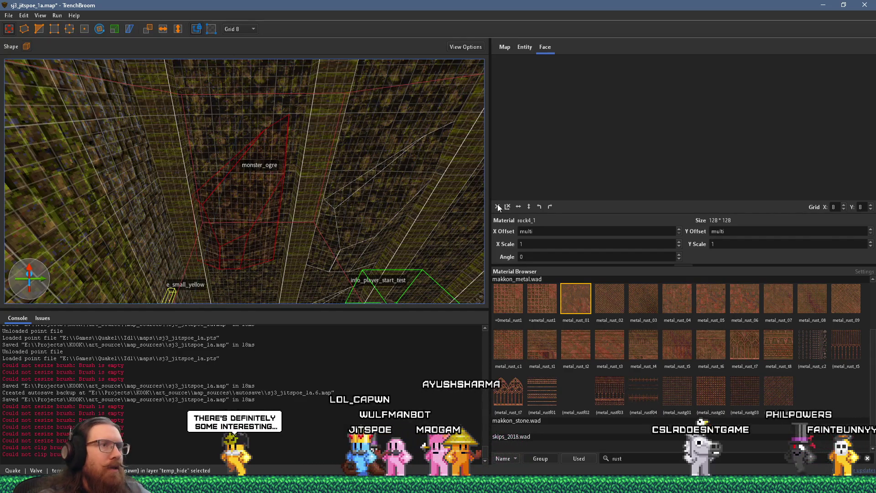
pyautogui.hotkey('shift', 'r')
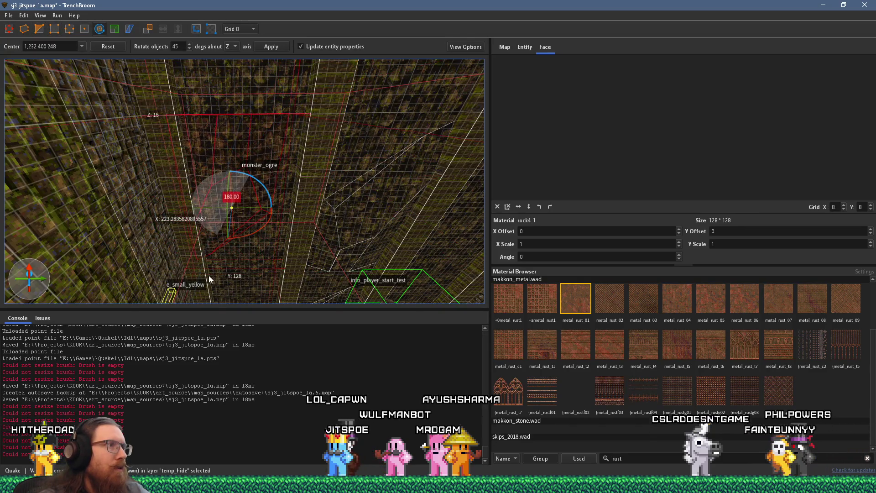
pyautogui.moveTo(209, 275); pyautogui.dragTo(253, 246)
pyautogui.moveTo(183, 108)
pyautogui.mouseDown()
pyautogui.moveTo(200, 161)
pyautogui.moveTo(221, 80)
pyautogui.moveTo(250, 139)
pyautogui.moveTo(222, 63)
pyautogui.moveTo(255, 130)
pyautogui.mouseUp()
pyautogui.moveTo(242, 95)
pyautogui.mouseDown()
pyautogui.moveTo(289, 144)
pyautogui.moveTo(222, 78)
pyautogui.moveTo(211, 127)
pyautogui.moveTo(187, 139)
pyautogui.moveTo(210, 152)
pyautogui.moveTo(341, 130)
pyautogui.moveTo(292, 120)
pyautogui.moveTo(276, 89)
pyautogui.moveTo(268, 108)
pyautogui.mouseUp()
pyautogui.moveTo(262, 201)
pyautogui.mouseDown()
pyautogui.moveTo(267, 261)
pyautogui.moveTo(260, 144)
pyautogui.mouseUp()
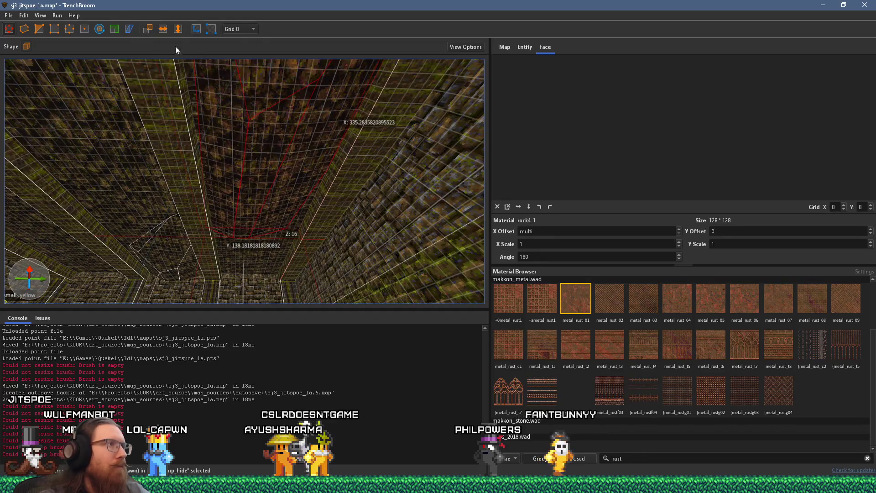
# Step: Cut the tall rock brush into an angled wedge and clear the selection
pyautogui.click(40, 29)
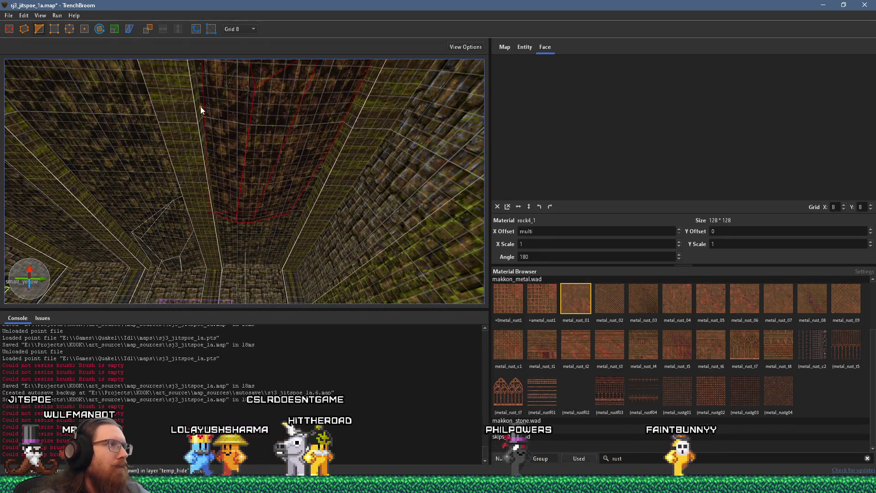
pyautogui.moveTo(204, 97)
pyautogui.mouseDown()
pyautogui.moveTo(198, 146)
pyautogui.moveTo(219, 103)
pyautogui.moveTo(246, 169)
pyautogui.moveTo(251, 78)
pyautogui.moveTo(256, 157)
pyautogui.moveTo(249, 142)
pyautogui.moveTo(297, 94)
pyautogui.moveTo(302, 144)
pyautogui.moveTo(308, 133)
pyautogui.moveTo(283, 120)
pyautogui.moveTo(356, 111)
pyautogui.mouseUp()
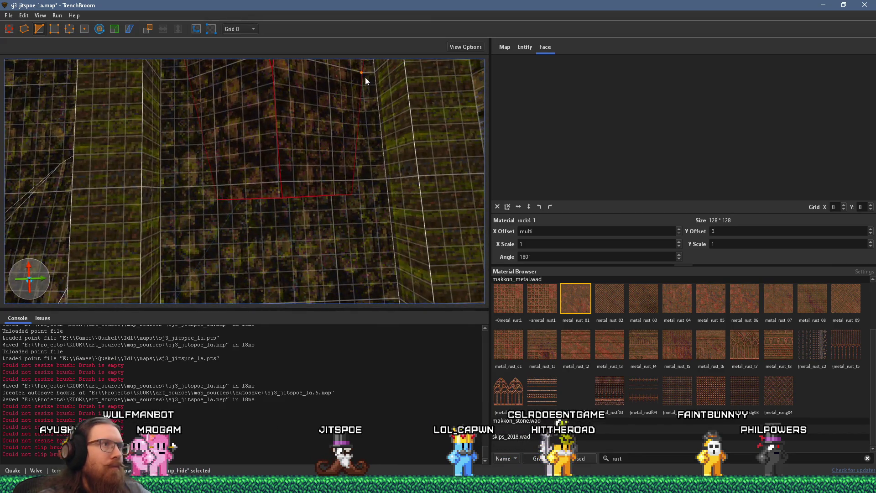
pyautogui.moveTo(207, 157)
pyautogui.mouseDown()
pyautogui.moveTo(239, 276)
pyautogui.moveTo(280, 151)
pyautogui.mouseUp()
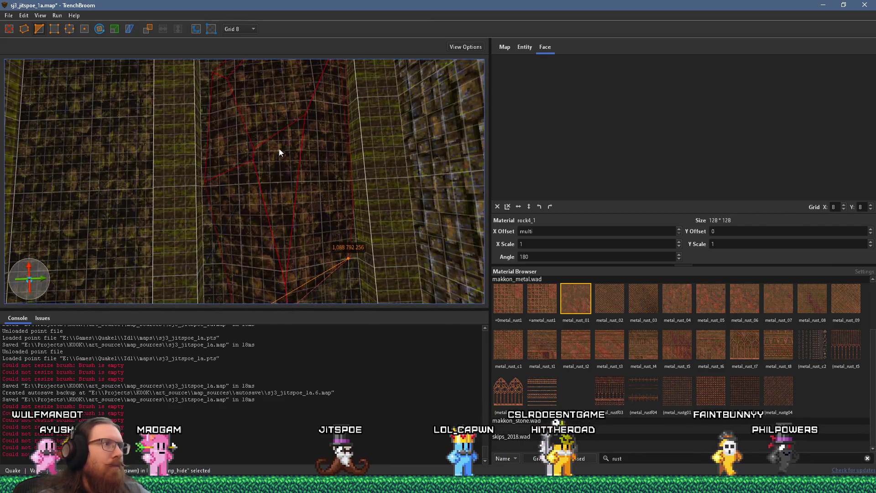
pyautogui.hotkey('ctrl', 'z')
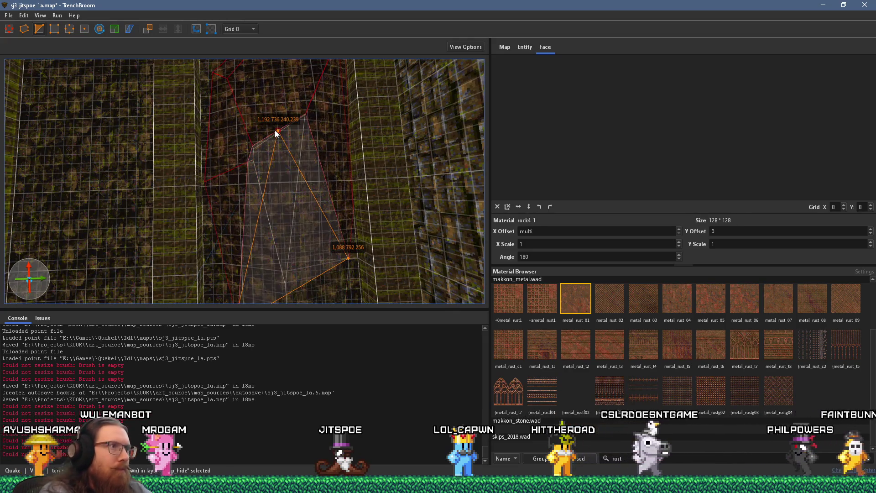
pyautogui.moveTo(275, 130)
pyautogui.mouseDown()
pyautogui.moveTo(280, 198)
pyautogui.moveTo(329, 133)
pyautogui.moveTo(307, 154)
pyautogui.moveTo(343, 165)
pyautogui.mouseUp()
pyautogui.press('Escape')
# Step: Reset the next wall brush's texture alignment and flip it
pyautogui.click(343, 165)
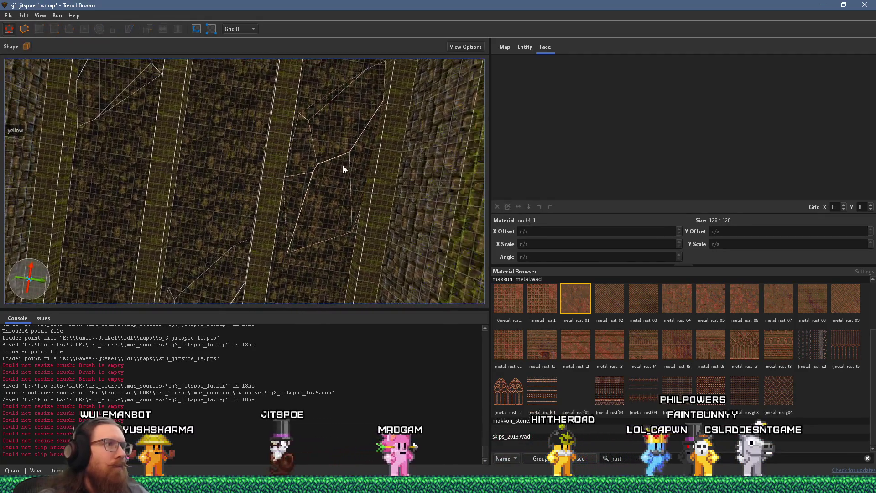
pyautogui.click(507, 206)
pyautogui.moveTo(349, 197)
pyautogui.mouseDown()
pyautogui.moveTo(329, 177)
pyautogui.moveTo(311, 122)
pyautogui.moveTo(325, 173)
pyautogui.moveTo(322, 134)
pyautogui.moveTo(372, 165)
pyautogui.mouseUp()
pyautogui.moveTo(313, 146); pyautogui.dragTo(260, 133)
pyautogui.moveTo(239, 222)
pyautogui.mouseDown()
pyautogui.moveTo(267, 231)
pyautogui.moveTo(285, 317)
pyautogui.moveTo(230, 213)
pyautogui.mouseUp()
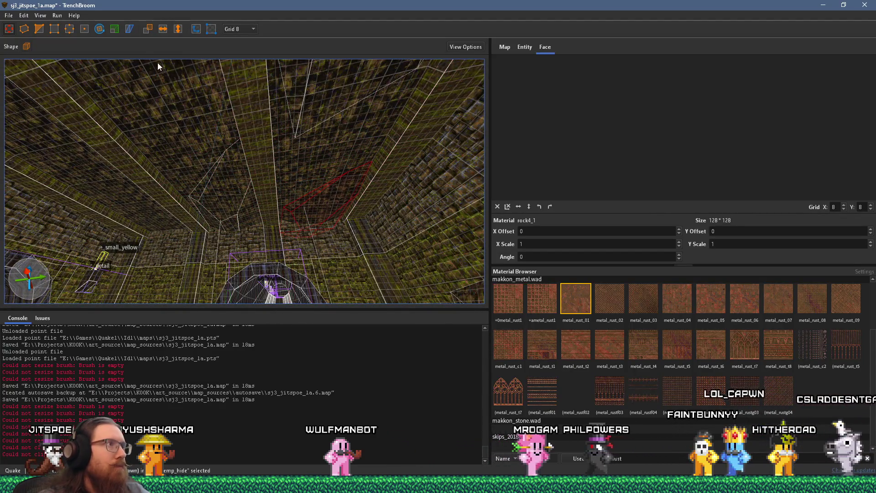
pyautogui.click(165, 28)
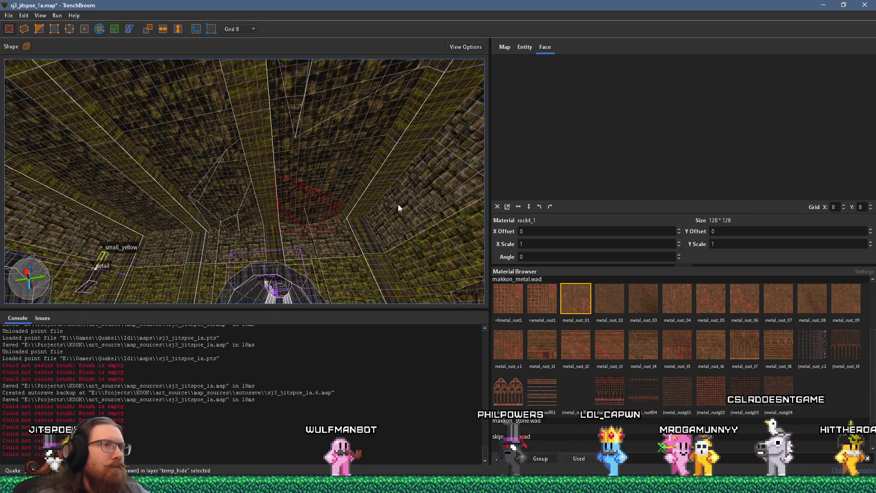
pyautogui.moveTo(322, 209)
pyautogui.mouseDown()
pyautogui.moveTo(323, 199)
pyautogui.moveTo(285, 169)
pyautogui.moveTo(280, 138)
pyautogui.moveTo(317, 231)
pyautogui.moveTo(343, 116)
pyautogui.moveTo(341, 160)
pyautogui.moveTo(322, 155)
pyautogui.moveTo(329, 210)
pyautogui.moveTo(324, 138)
pyautogui.moveTo(267, 147)
pyautogui.moveTo(371, 116)
pyautogui.mouseUp()
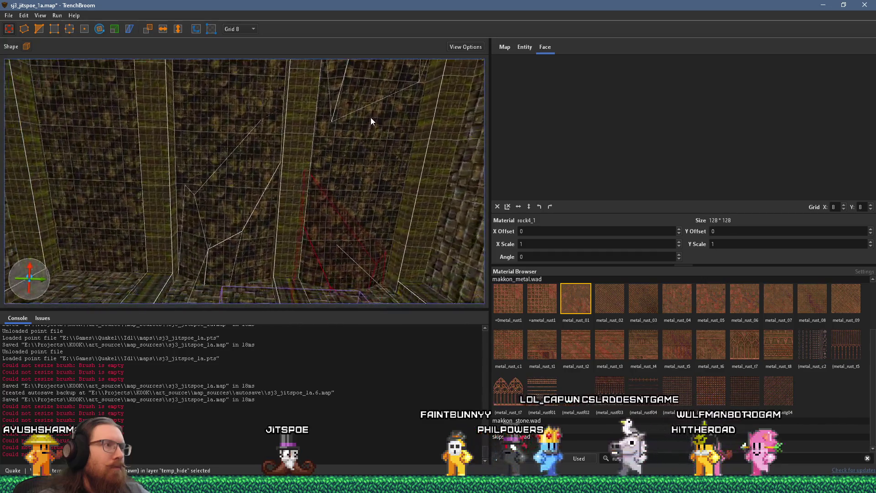
pyautogui.moveTo(285, 131)
pyautogui.mouseDown()
pyautogui.moveTo(323, 141)
pyautogui.moveTo(289, 180)
pyautogui.moveTo(262, 114)
pyautogui.moveTo(307, 145)
pyautogui.moveTo(313, 187)
pyautogui.moveTo(297, 207)
pyautogui.moveTo(318, 218)
pyautogui.moveTo(271, 205)
pyautogui.moveTo(306, 210)
pyautogui.mouseUp()
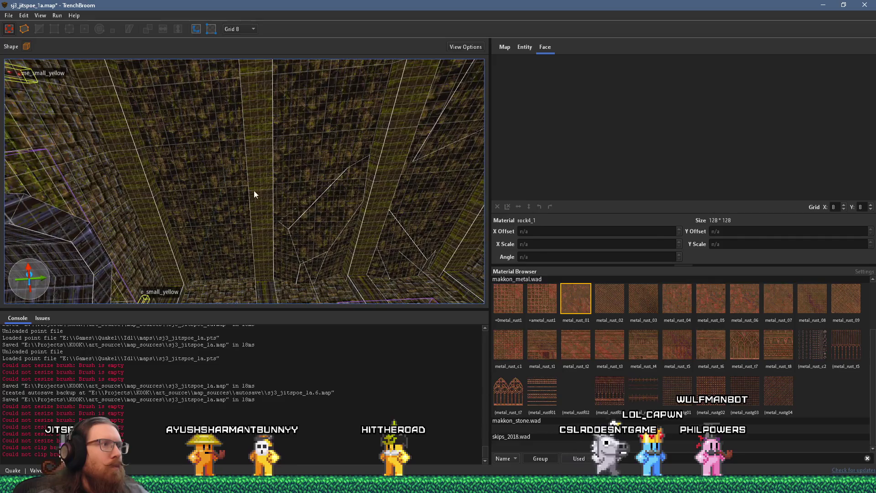
pyautogui.moveTo(234, 182)
pyautogui.mouseDown()
pyautogui.moveTo(245, 188)
pyautogui.moveTo(209, 176)
pyautogui.mouseUp()
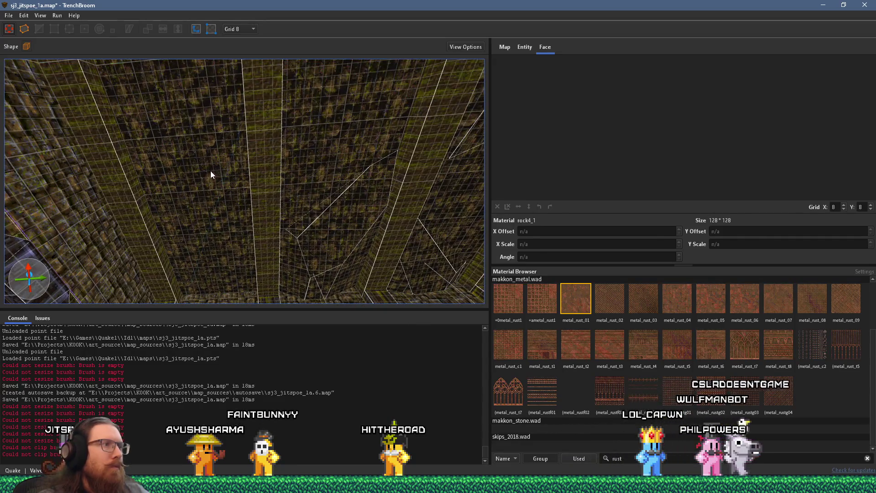
# Step: Draw a new brush against the rock wall, stretch it upward, and apply a cut near the ceiling
pyautogui.click(210, 174)
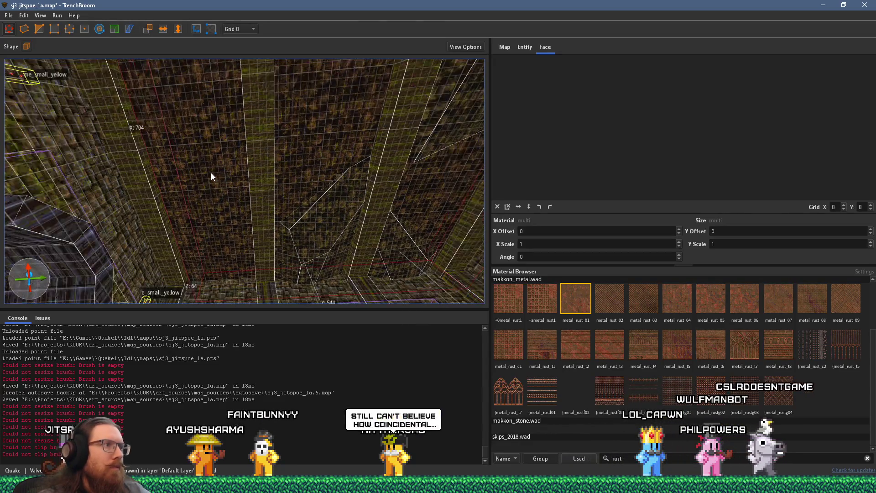
pyautogui.keyDown('shift'); pyautogui.click(210, 198); pyautogui.keyUp('shift')
pyautogui.moveTo(210, 218); pyautogui.dragTo(239, 241)
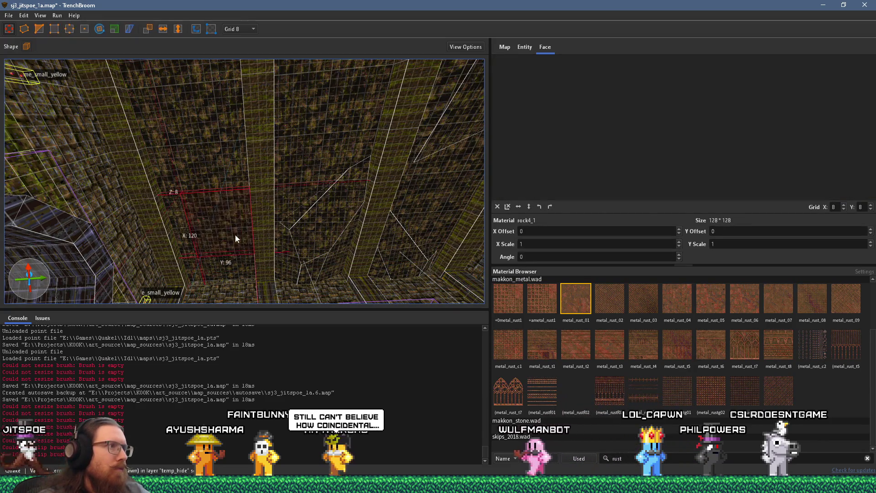
pyautogui.moveTo(165, 225)
pyautogui.mouseDown()
pyautogui.moveTo(274, 223)
pyautogui.moveTo(229, 226)
pyautogui.mouseUp()
pyautogui.moveTo(221, 194)
pyautogui.mouseDown()
pyautogui.moveTo(198, 133)
pyautogui.moveTo(209, 154)
pyautogui.mouseUp()
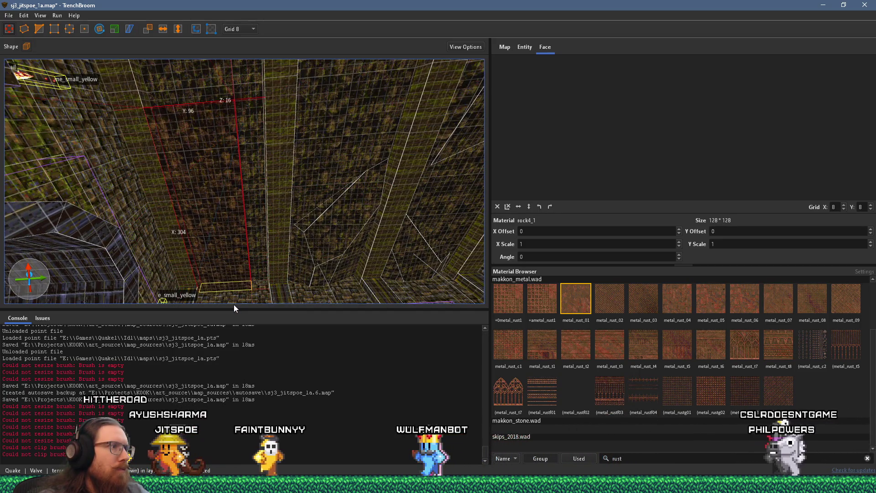
pyautogui.scroll(5, 225, 229)
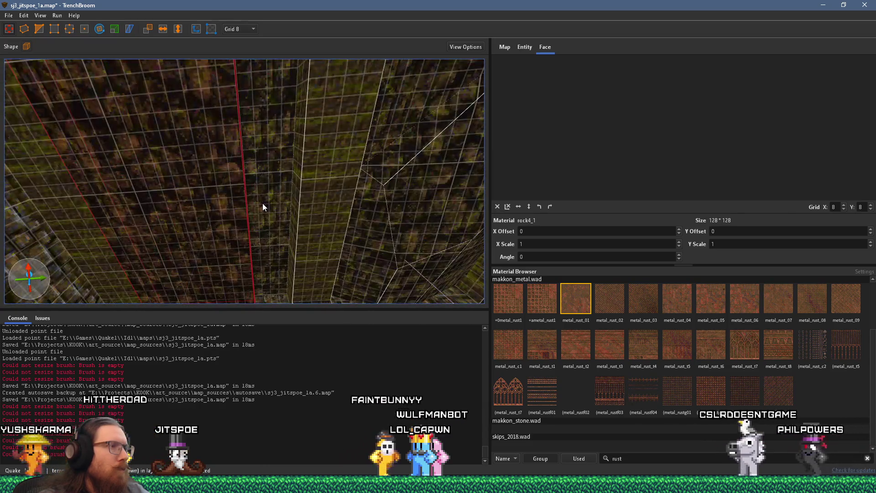
pyautogui.moveTo(270, 204)
pyautogui.mouseDown()
pyautogui.moveTo(341, 210)
pyautogui.moveTo(260, 188)
pyautogui.moveTo(257, 278)
pyautogui.moveTo(259, 259)
pyautogui.moveTo(201, 218)
pyautogui.mouseUp()
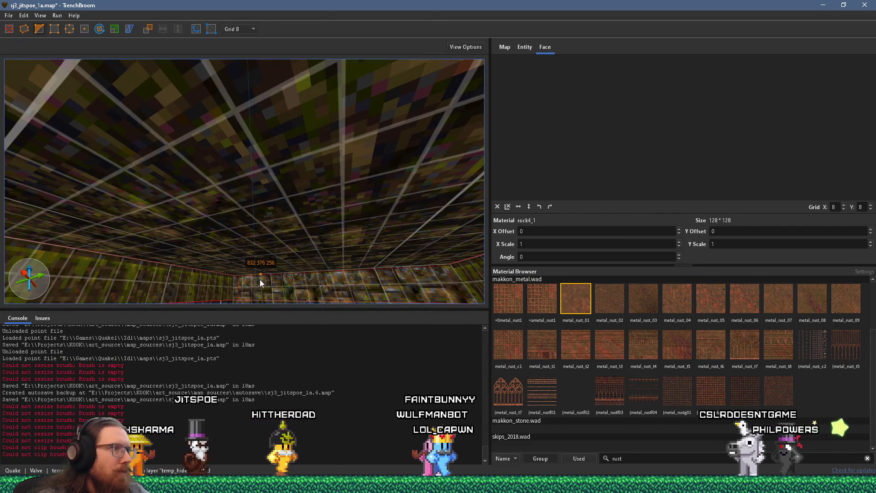
pyautogui.moveTo(165, 260)
pyautogui.mouseDown()
pyautogui.moveTo(217, 187)
pyautogui.moveTo(237, 176)
pyautogui.mouseUp()
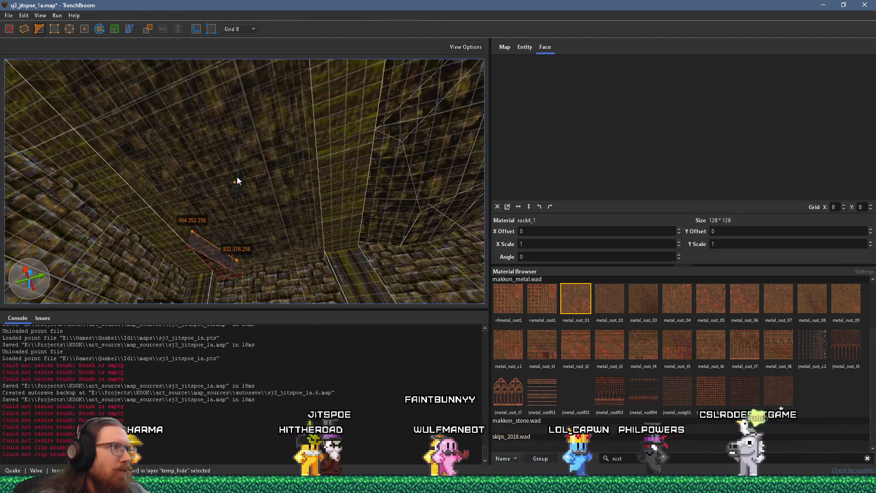
pyautogui.click(236, 179)
pyautogui.press('Return')
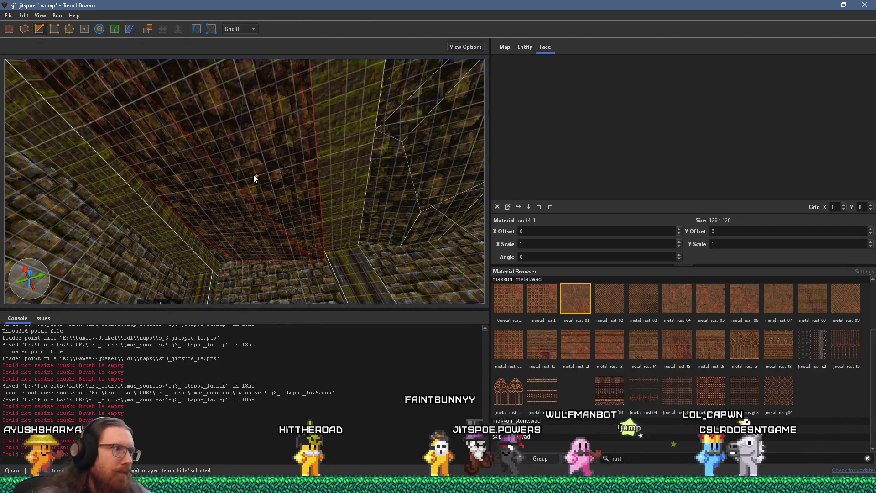
# Step: Slice the brush with a second three-point cut starting at the wall corner
pyautogui.moveTo(291, 191)
pyautogui.mouseDown()
pyautogui.moveTo(294, 245)
pyautogui.moveTo(300, 217)
pyautogui.mouseUp()
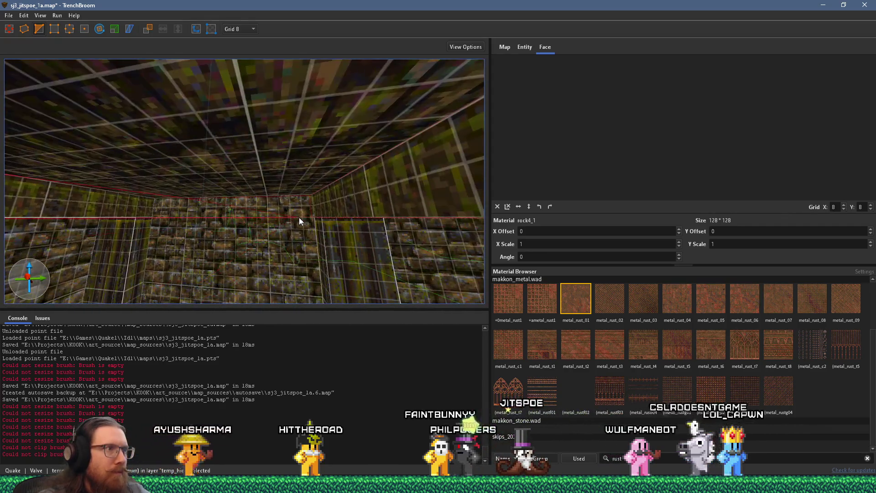
pyautogui.click(313, 196)
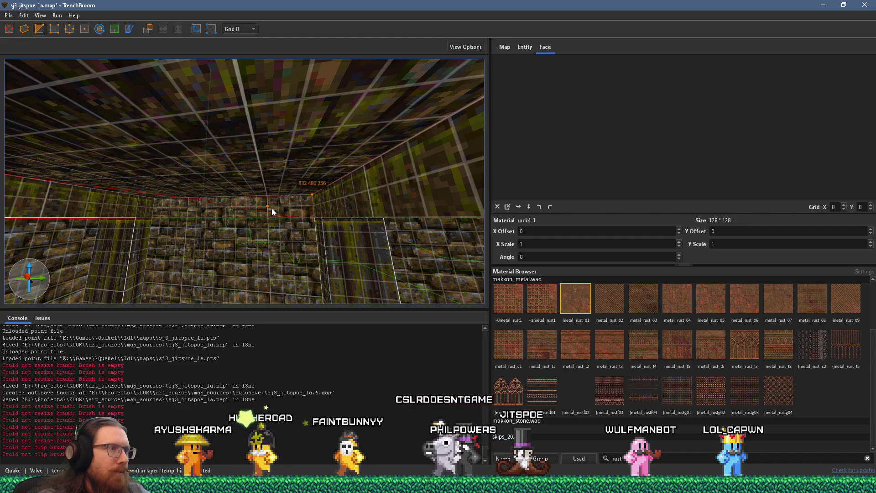
pyautogui.click(272, 208)
pyautogui.moveTo(271, 210); pyautogui.dragTo(276, 182)
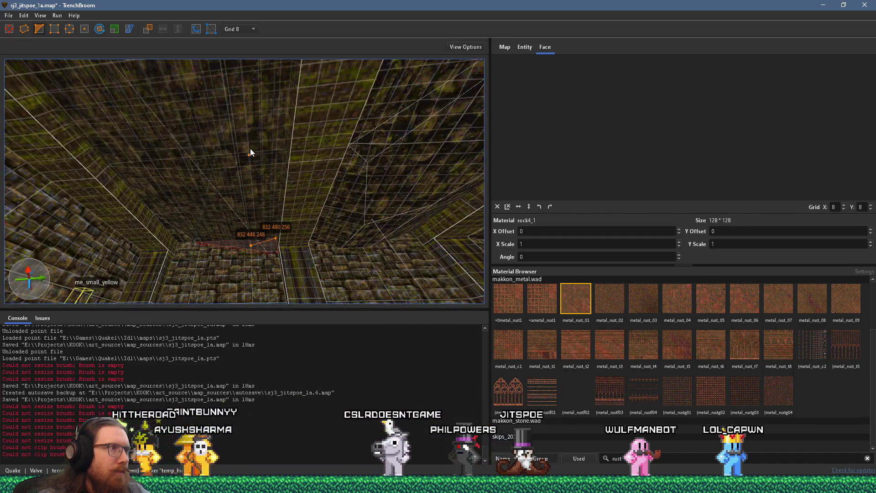
pyautogui.click(236, 138)
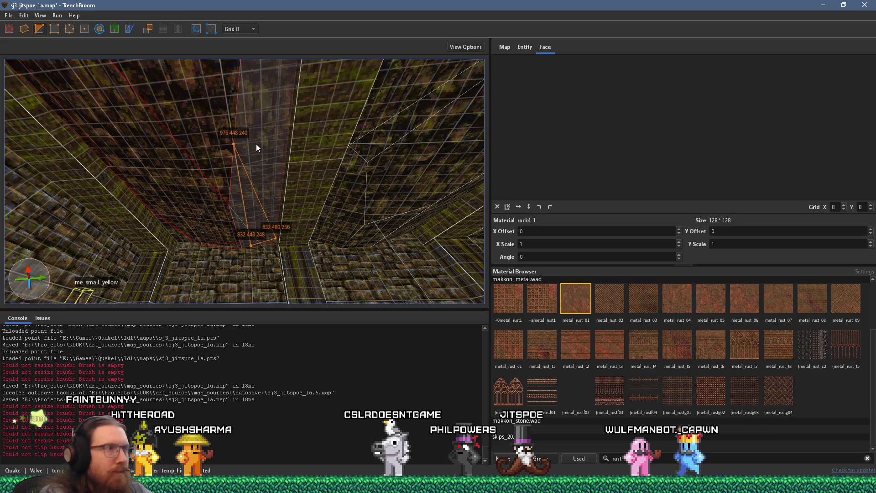
pyautogui.press('Return')
# Step: Start a new point-placed shape along the brush edge, then cancel it
pyautogui.scroll(5, 256, 143)
pyautogui.scroll(-3, 289, 191)
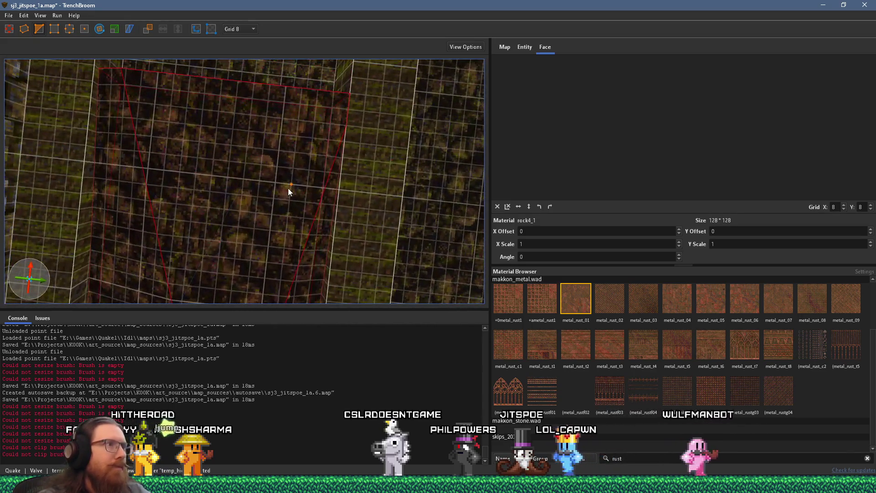
pyautogui.moveTo(286, 152); pyautogui.dragTo(296, 195)
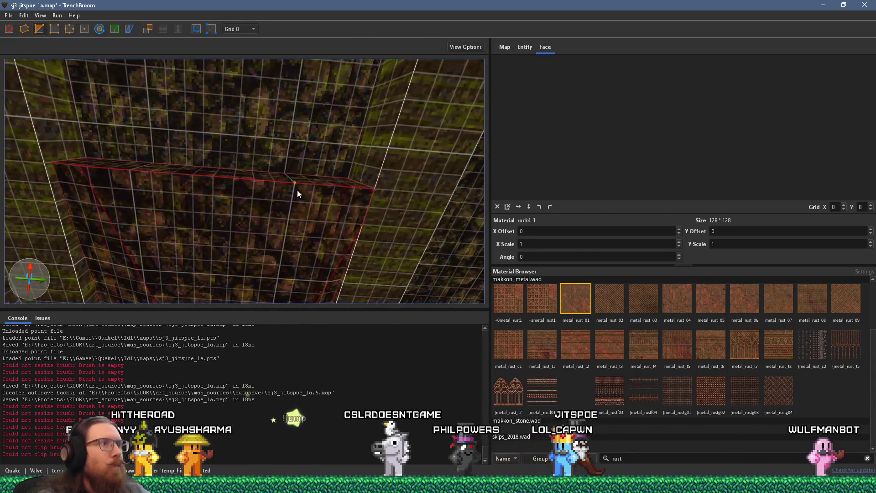
pyautogui.scroll(5, 253, 171)
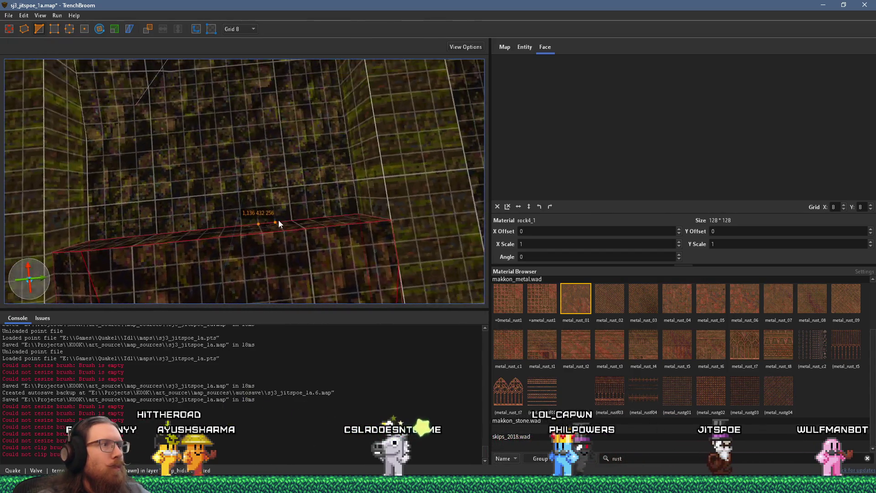
pyautogui.scroll(-3, 251, 205)
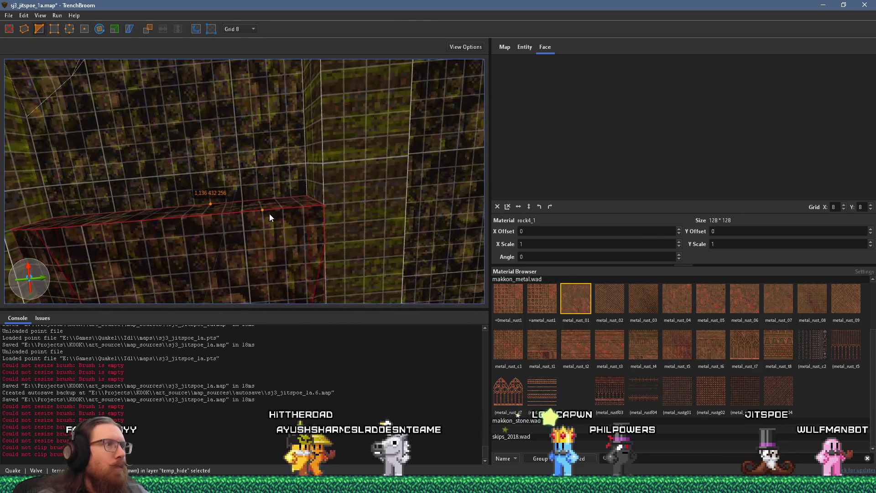
pyautogui.scroll(6, 263, 155)
pyautogui.moveTo(263, 148)
pyautogui.mouseDown()
pyautogui.moveTo(204, 232)
pyautogui.moveTo(256, 220)
pyautogui.moveTo(305, 244)
pyautogui.moveTo(283, 244)
pyautogui.moveTo(304, 259)
pyautogui.moveTo(282, 249)
pyautogui.moveTo(304, 182)
pyautogui.mouseUp()
pyautogui.click(288, 198)
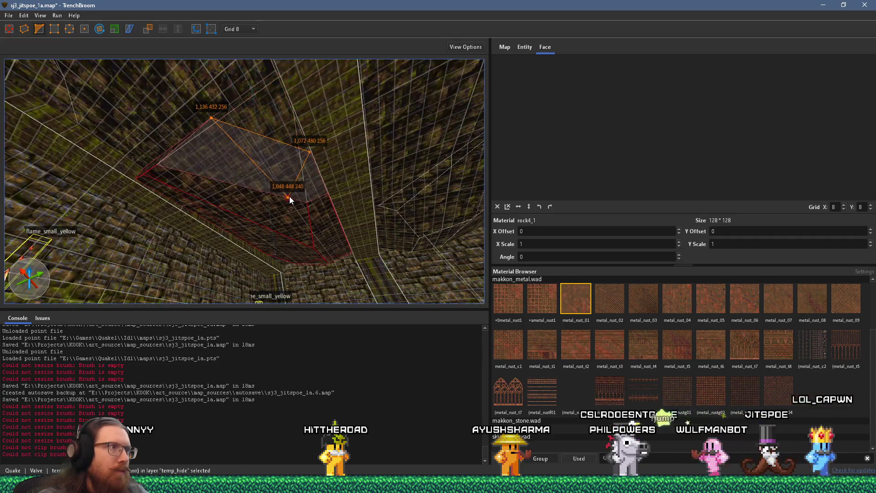
pyautogui.press('Escape')
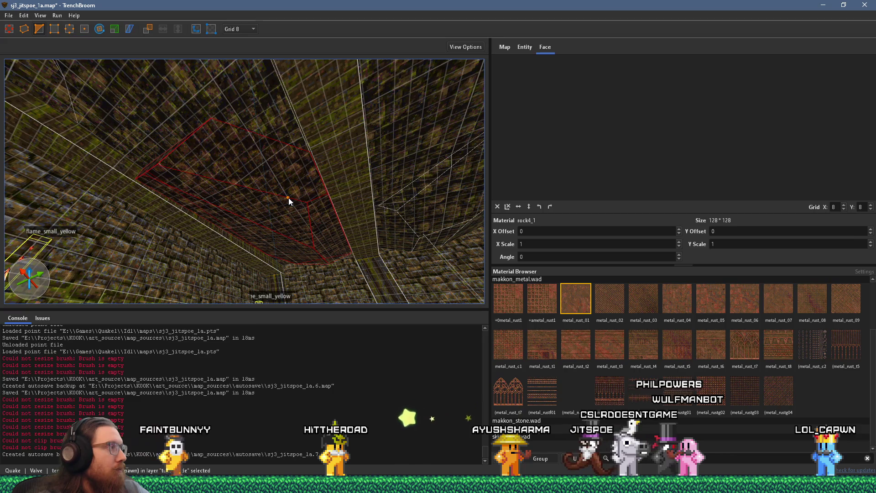
# Step: Begin another brush down the corridor, cancel it, and deselect everything
pyautogui.scroll(5, 289, 198)
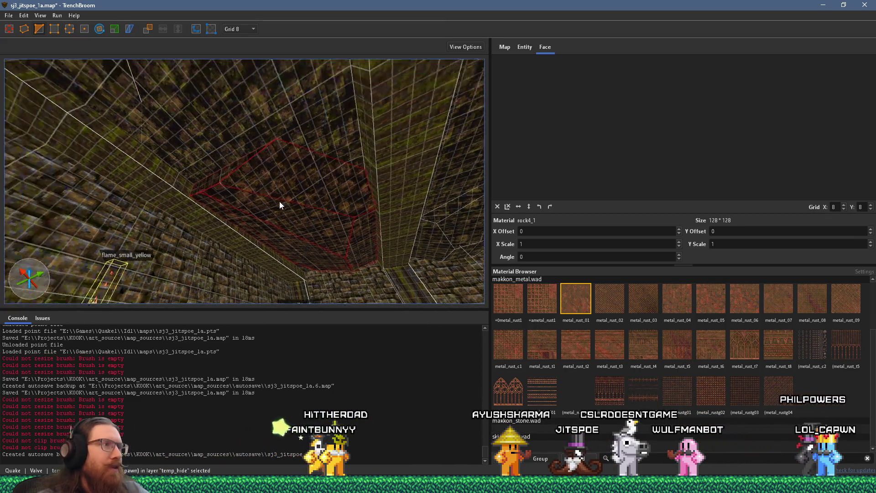
pyautogui.moveTo(302, 199)
pyautogui.mouseDown()
pyautogui.moveTo(330, 211)
pyautogui.moveTo(286, 234)
pyautogui.mouseUp()
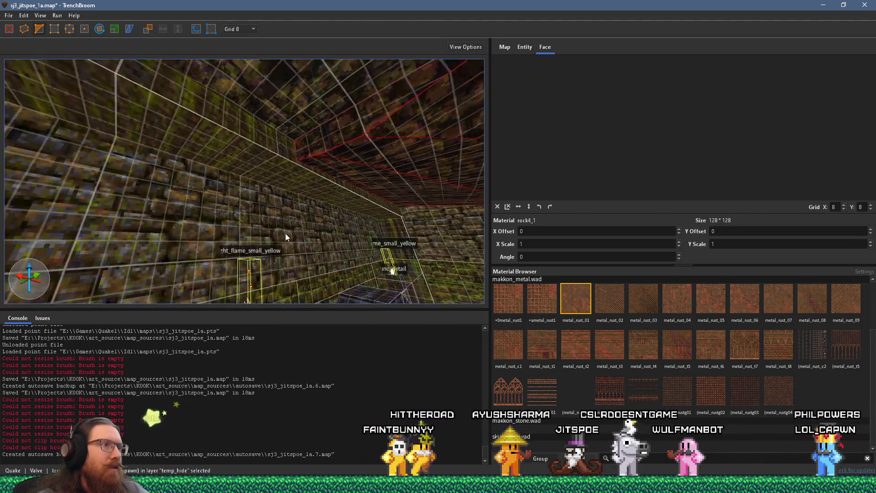
pyautogui.moveTo(343, 185)
pyautogui.mouseDown()
pyautogui.moveTo(354, 158)
pyautogui.moveTo(337, 155)
pyautogui.moveTo(362, 179)
pyautogui.moveTo(326, 127)
pyautogui.moveTo(327, 204)
pyautogui.moveTo(266, 119)
pyautogui.moveTo(279, 128)
pyautogui.moveTo(294, 182)
pyautogui.moveTo(292, 157)
pyautogui.moveTo(308, 160)
pyautogui.moveTo(273, 190)
pyautogui.moveTo(313, 129)
pyautogui.moveTo(283, 106)
pyautogui.mouseUp()
pyautogui.click(272, 185)
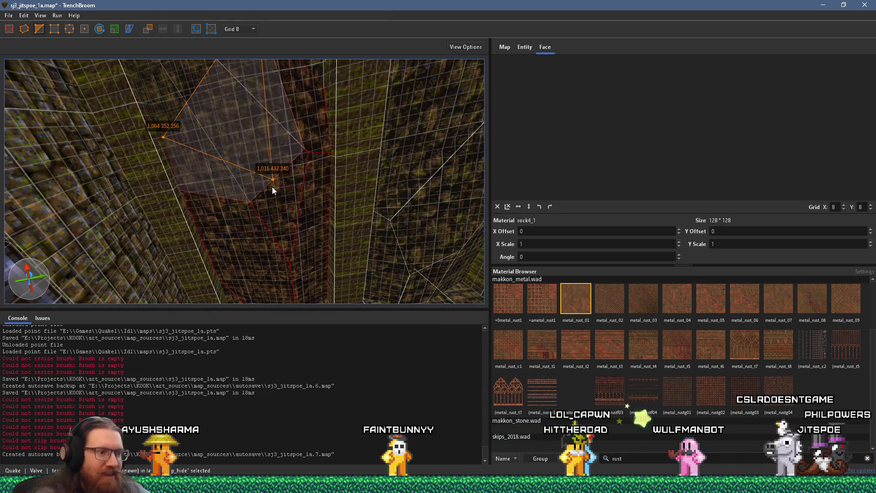
pyautogui.press('Escape')
pyautogui.moveTo(289, 233)
pyautogui.mouseDown()
pyautogui.moveTo(300, 174)
pyautogui.moveTo(309, 199)
pyautogui.moveTo(299, 207)
pyautogui.moveTo(508, 197)
pyautogui.moveTo(345, 211)
pyautogui.moveTo(307, 250)
pyautogui.moveTo(300, 186)
pyautogui.moveTo(346, 163)
pyautogui.moveTo(377, 190)
pyautogui.moveTo(372, 220)
pyautogui.moveTo(329, 177)
pyautogui.moveTo(362, 214)
pyautogui.moveTo(341, 166)
pyautogui.moveTo(370, 129)
pyautogui.moveTo(290, 174)
pyautogui.moveTo(297, 163)
pyautogui.moveTo(283, 152)
pyautogui.moveTo(331, 161)
pyautogui.moveTo(360, 149)
pyautogui.moveTo(353, 187)
pyautogui.mouseUp()
pyautogui.press('Escape')
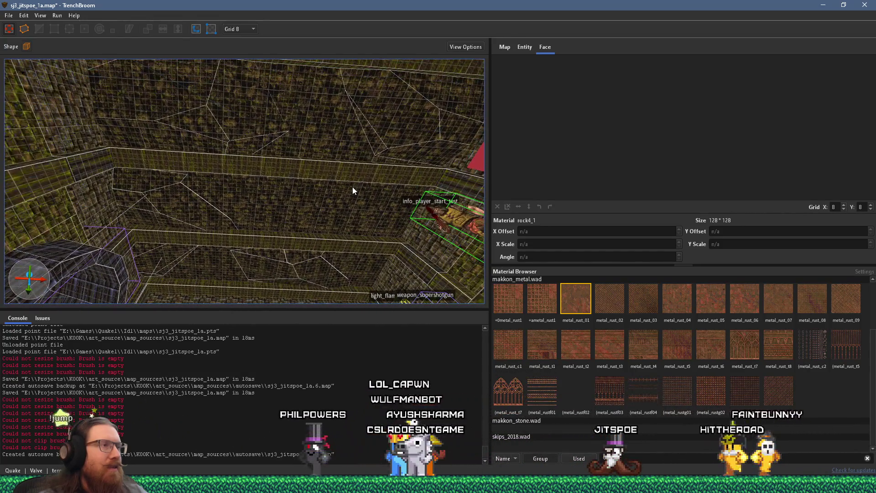
# Step: Widen the wall rock brush to 351 units and flatten it to about 11.8 units tall
pyautogui.click(264, 152)
pyautogui.moveTo(231, 119)
pyautogui.mouseDown()
pyautogui.moveTo(253, 139)
pyautogui.moveTo(249, 91)
pyautogui.mouseUp()
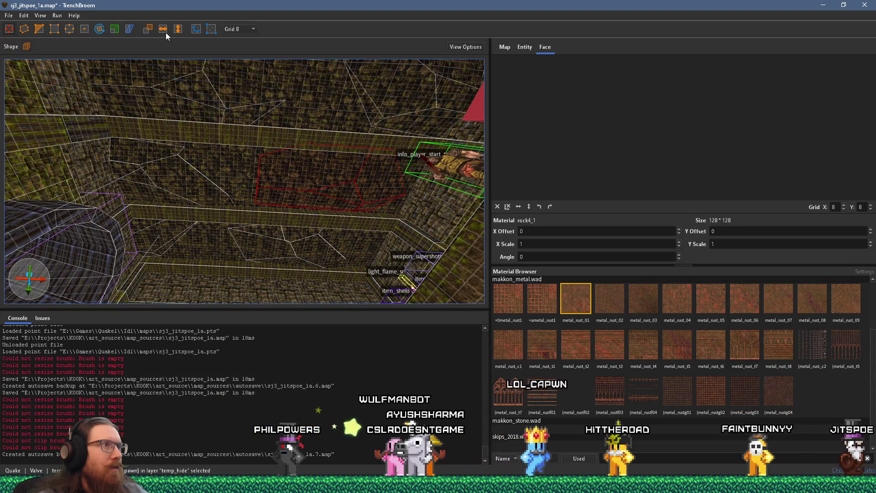
pyautogui.scroll(3, 304, 160)
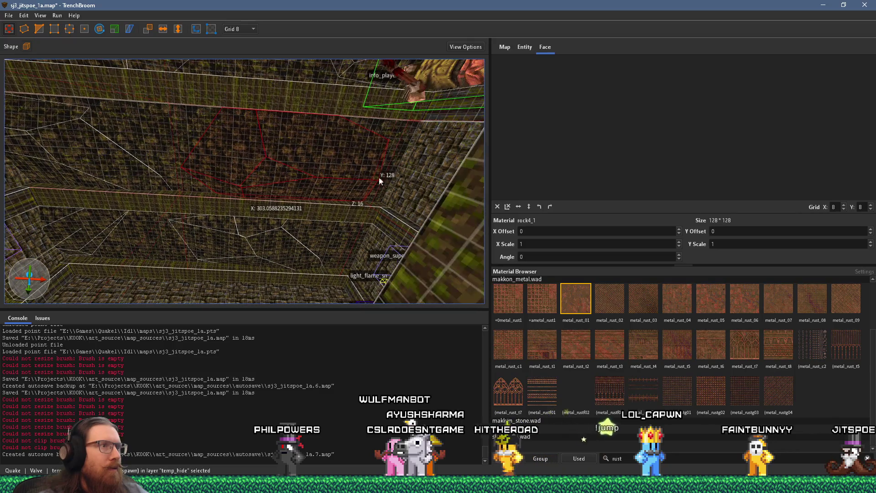
pyautogui.moveTo(411, 180); pyautogui.dragTo(440, 185)
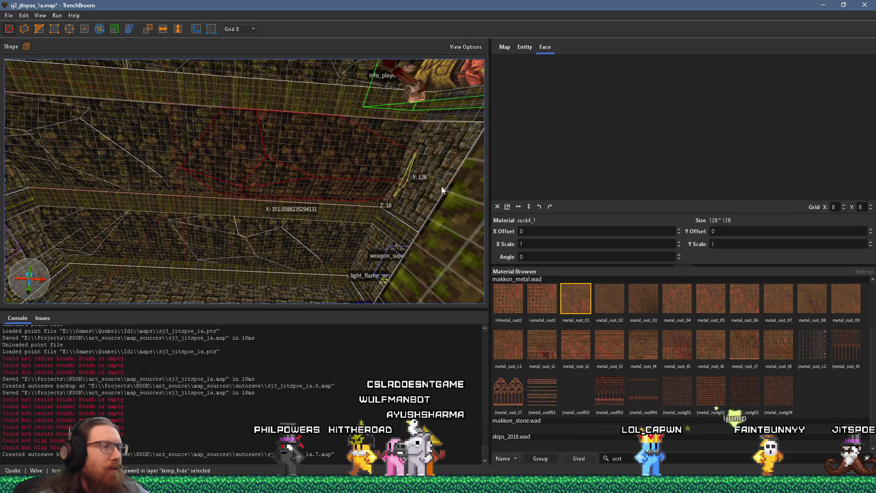
pyautogui.moveTo(371, 190); pyautogui.dragTo(295, 209)
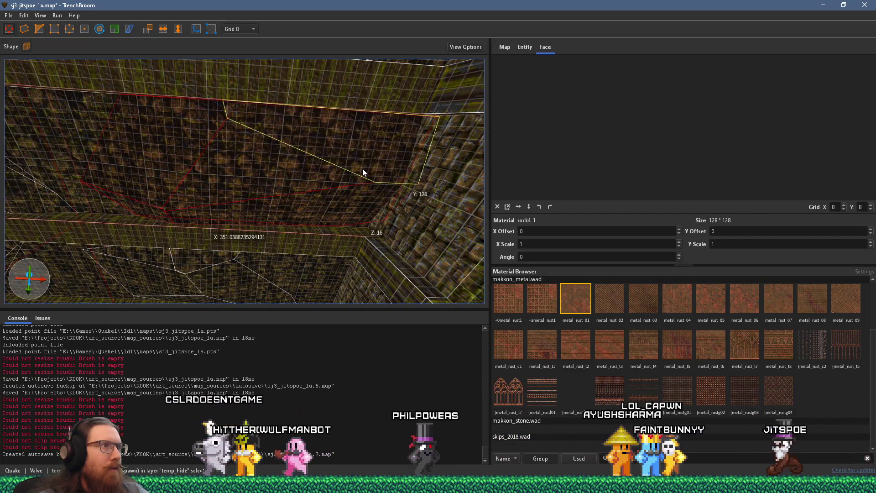
pyautogui.moveTo(361, 171)
pyautogui.mouseDown()
pyautogui.moveTo(282, 180)
pyautogui.moveTo(372, 184)
pyautogui.moveTo(311, 176)
pyautogui.moveTo(328, 175)
pyautogui.mouseUp()
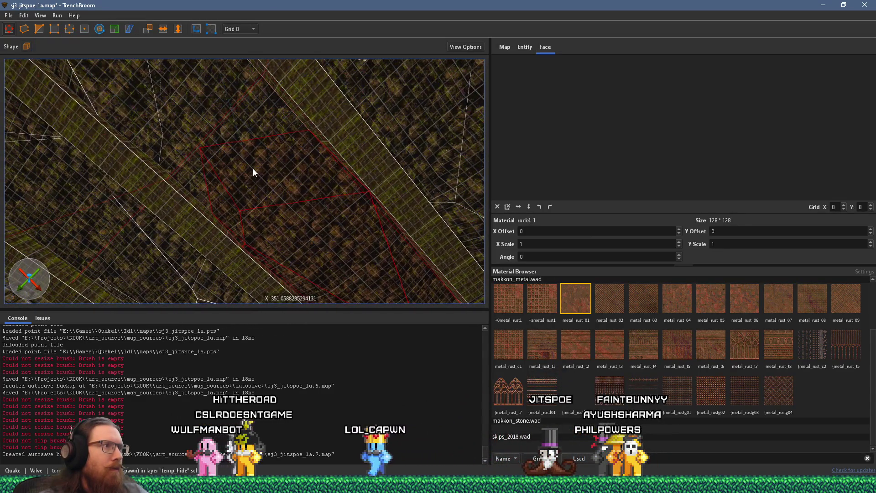
# Step: Cancel three stray new-brush points and select the ceiling brush
pyautogui.click(207, 188)
pyautogui.click(273, 130)
pyautogui.click(313, 229)
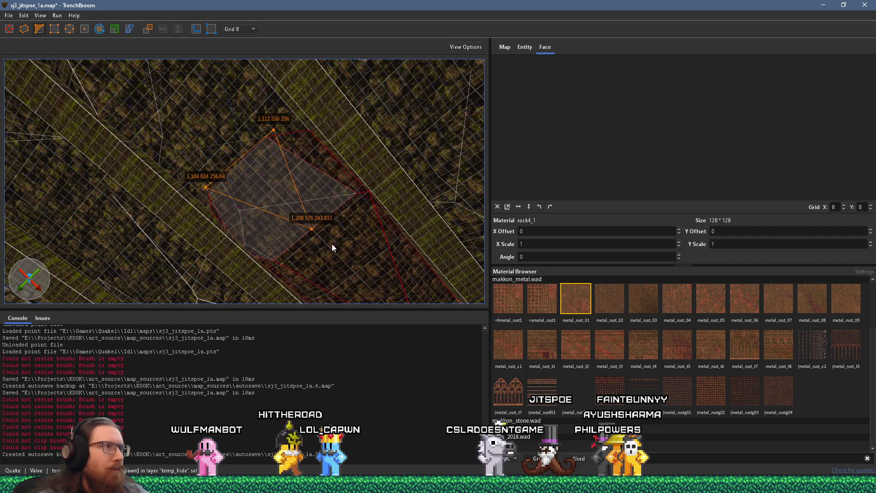
pyautogui.press('Escape')
pyautogui.moveTo(332, 244)
pyautogui.mouseDown()
pyautogui.moveTo(327, 255)
pyautogui.moveTo(316, 229)
pyautogui.moveTo(341, 225)
pyautogui.moveTo(320, 234)
pyautogui.moveTo(328, 224)
pyautogui.moveTo(335, 264)
pyautogui.moveTo(335, 237)
pyautogui.moveTo(360, 223)
pyautogui.moveTo(357, 255)
pyautogui.moveTo(267, 183)
pyautogui.moveTo(278, 149)
pyautogui.moveTo(272, 169)
pyautogui.moveTo(304, 133)
pyautogui.mouseUp()
pyautogui.click(270, 182)
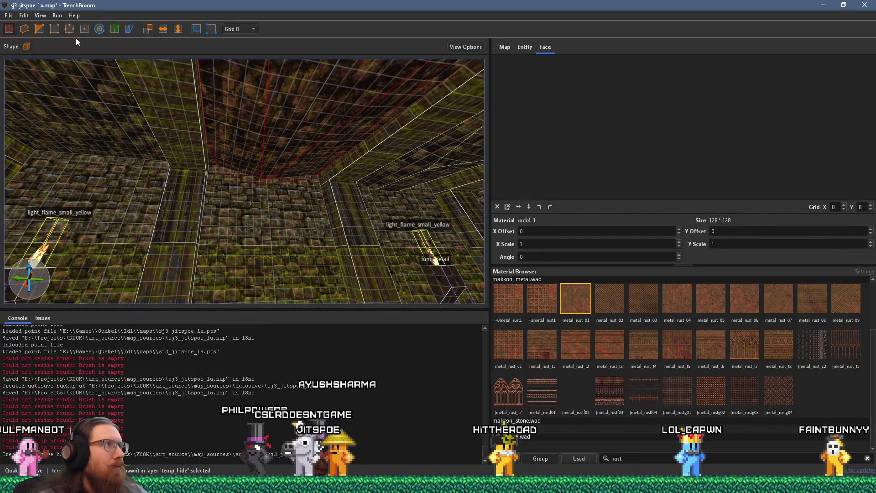
# Step: Toggle edge editing on the ceiling brush, deselect it, and save the map
pyautogui.moveTo(234, 165)
pyautogui.mouseDown()
pyautogui.moveTo(254, 176)
pyautogui.moveTo(244, 163)
pyautogui.moveTo(248, 176)
pyautogui.moveTo(299, 78)
pyautogui.moveTo(266, 101)
pyautogui.moveTo(269, 110)
pyautogui.moveTo(332, 107)
pyautogui.mouseUp()
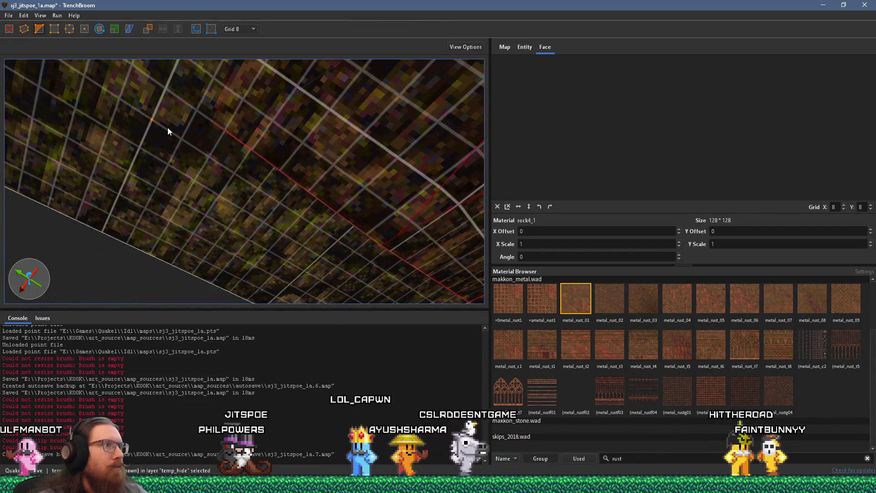
pyautogui.press('e')
pyautogui.moveTo(251, 166); pyautogui.dragTo(261, 165)
pyautogui.moveTo(322, 193)
pyautogui.mouseDown()
pyautogui.moveTo(292, 217)
pyautogui.moveTo(371, 95)
pyautogui.moveTo(348, 130)
pyautogui.mouseUp()
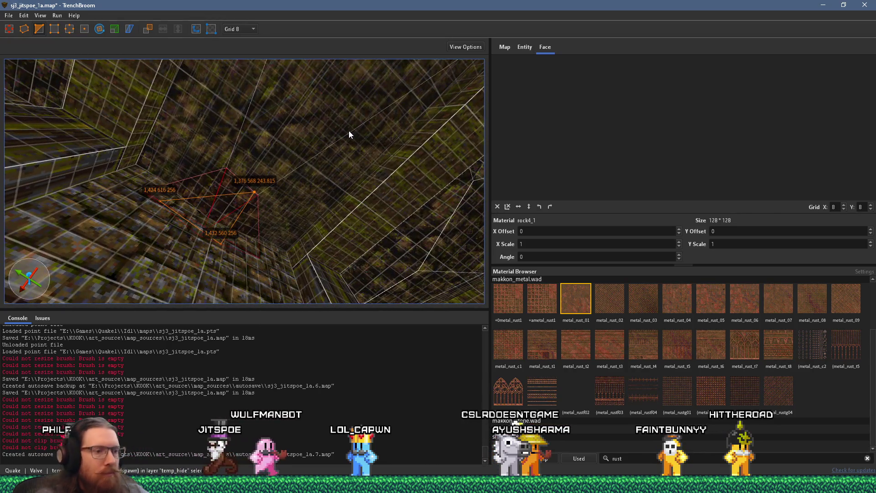
pyautogui.press('e')
pyautogui.press('Escape')
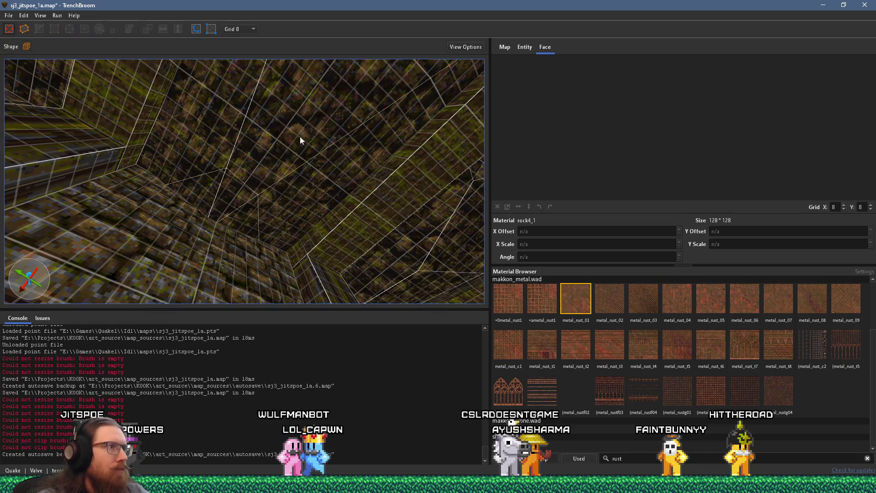
pyautogui.moveTo(262, 196)
pyautogui.mouseDown()
pyautogui.moveTo(215, 261)
pyautogui.moveTo(229, 245)
pyautogui.moveTo(227, 262)
pyautogui.mouseUp()
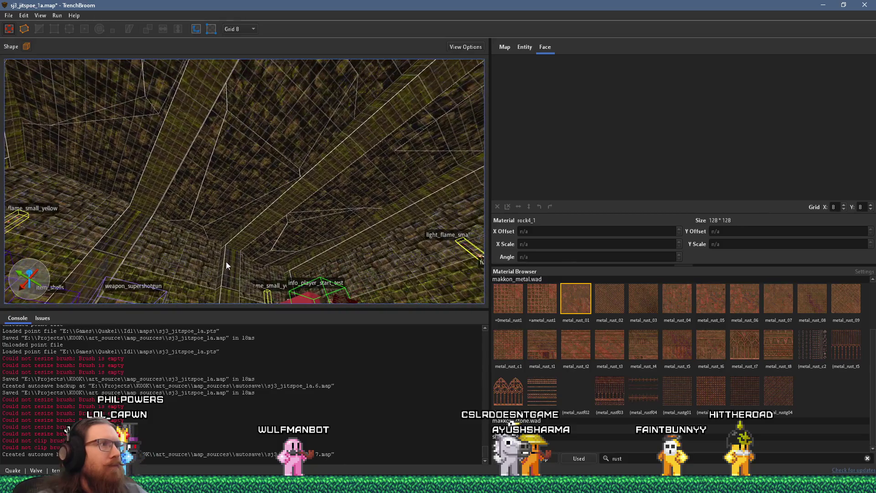
pyautogui.moveTo(230, 212)
pyautogui.mouseDown()
pyautogui.moveTo(240, 226)
pyautogui.moveTo(267, 214)
pyautogui.moveTo(289, 261)
pyautogui.mouseUp()
pyautogui.click(9, 15)
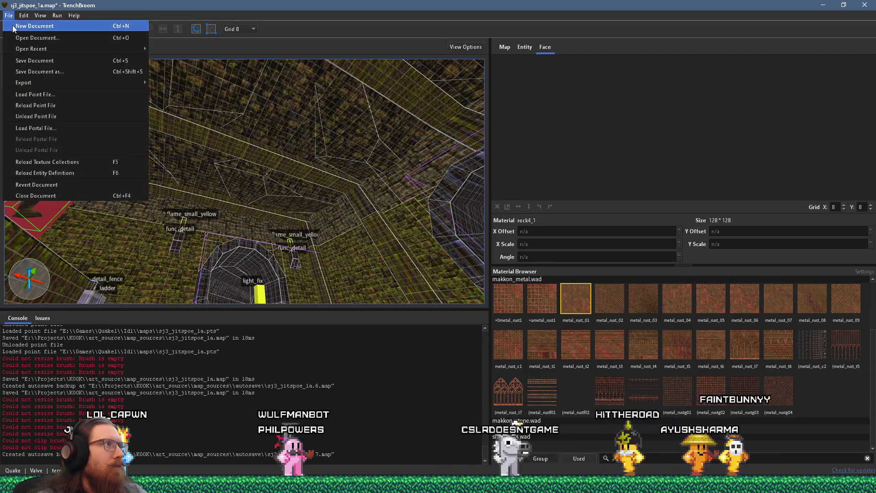
pyautogui.click(26, 62)
# Step: Convert the upper wall brush and lower ledge brush into a func_detail_fence entity
pyautogui.moveTo(105, 109); pyautogui.dragTo(177, 150)
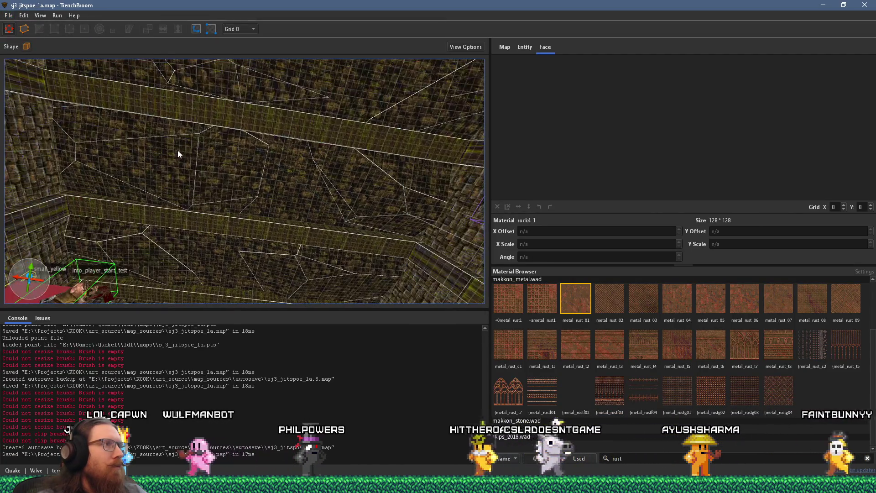
pyautogui.click(200, 164)
pyautogui.keyDown('ctrl'); pyautogui.click(331, 273); pyautogui.keyUp('ctrl')
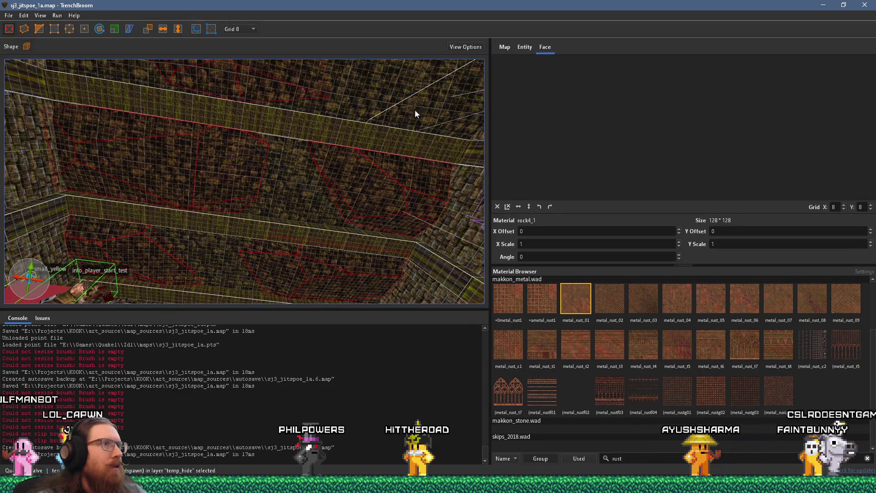
pyautogui.moveTo(420, 122)
pyautogui.mouseDown()
pyautogui.moveTo(454, 127)
pyautogui.moveTo(348, 119)
pyautogui.moveTo(336, 129)
pyautogui.mouseUp()
pyautogui.rightClick(336, 131)
pyautogui.moveTo(397, 302)
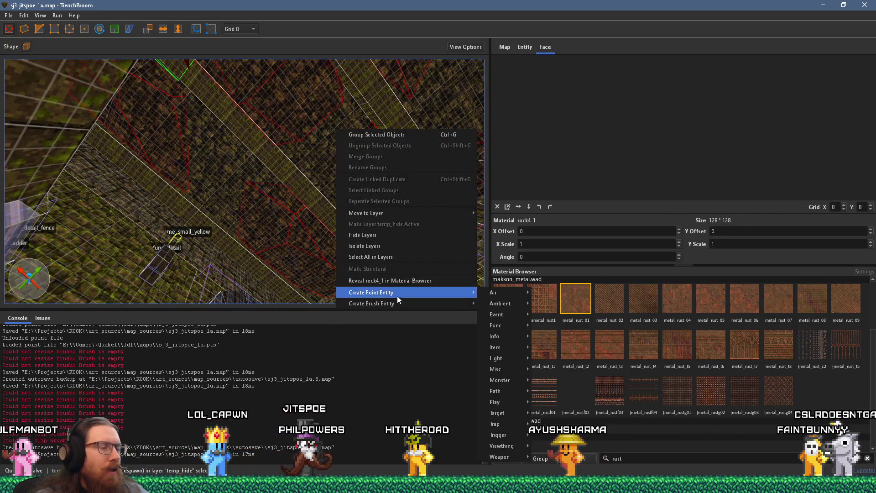
pyautogui.moveTo(493, 304)
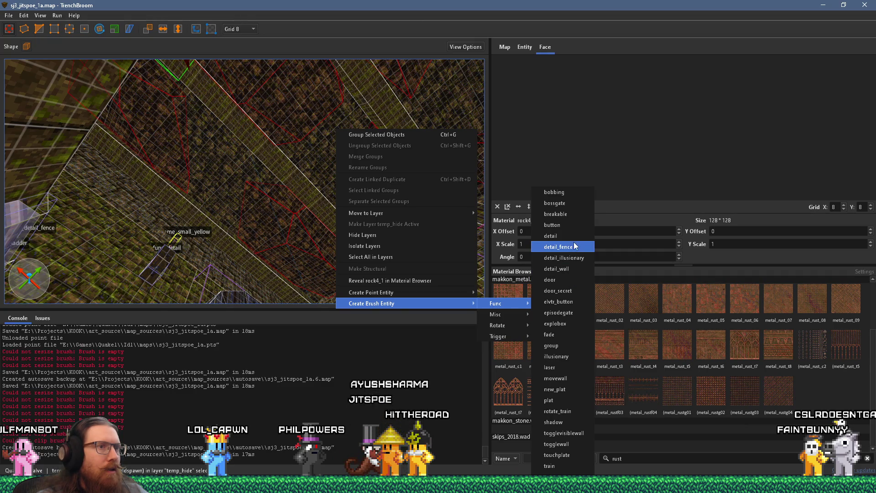
pyautogui.click(573, 243)
# Step: Save sj3_jitspoe_1a.map with the new func_detail_fence
pyautogui.moveTo(273, 217)
pyautogui.mouseDown()
pyautogui.moveTo(302, 189)
pyautogui.moveTo(287, 240)
pyautogui.moveTo(111, 151)
pyautogui.mouseUp()
pyautogui.click(9, 15)
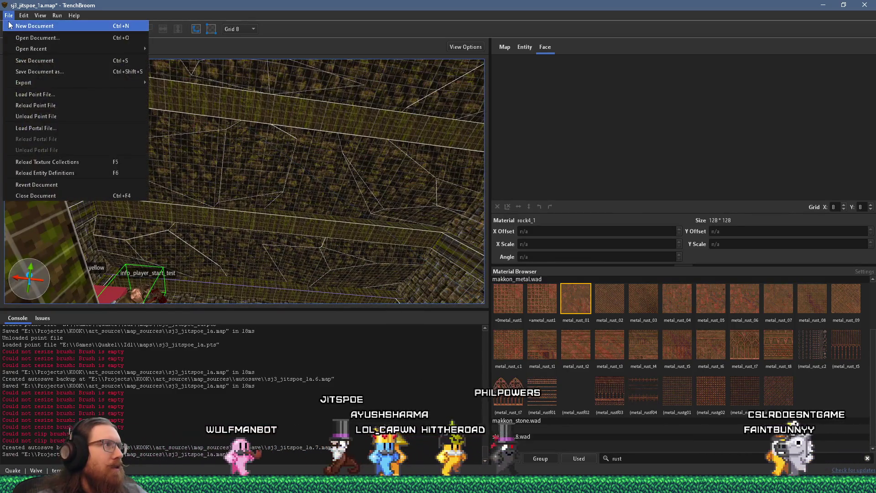
pyautogui.moveTo(31, 83)
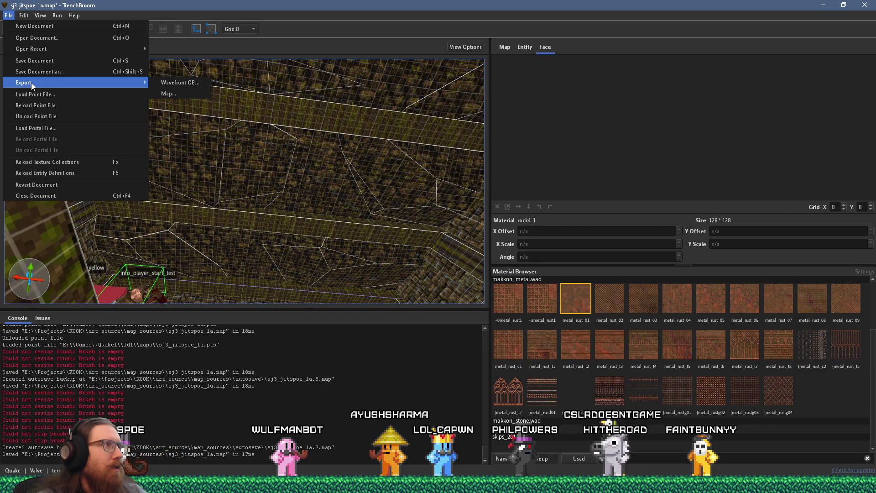
pyautogui.click(33, 60)
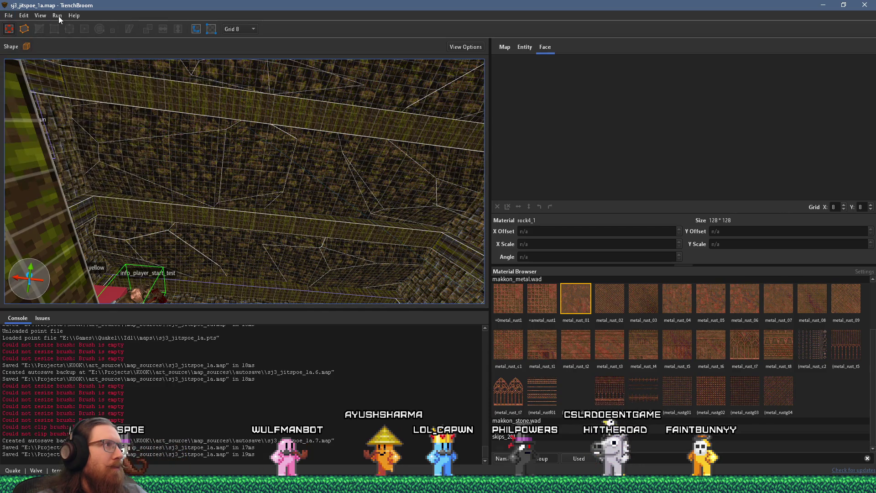
# Step: Compile with the alkaline dev profile, check the exit code 1 error in the log, then close the window
pyautogui.click(57, 16)
pyautogui.click(61, 28)
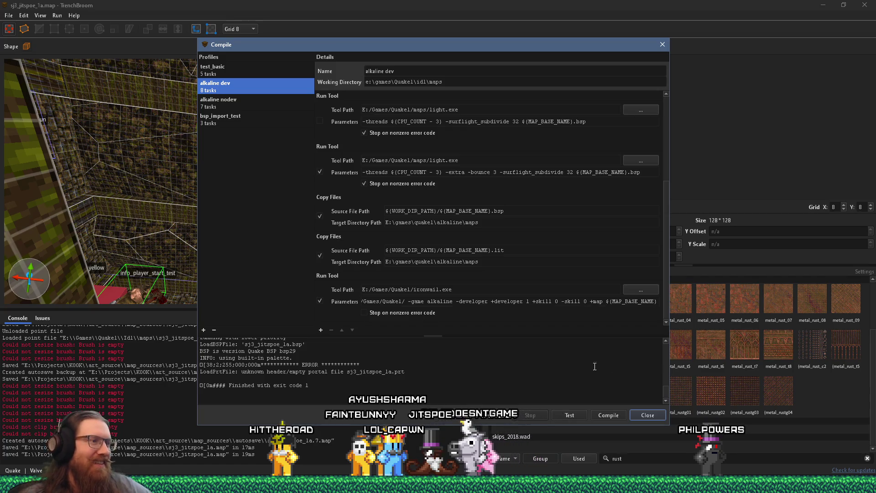
pyautogui.scroll(3, 516, 381)
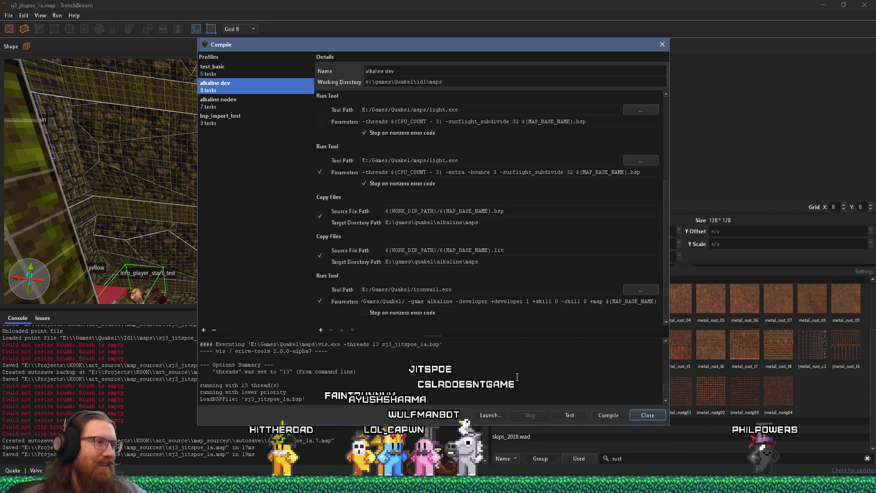
pyautogui.scroll(-3, 514, 356)
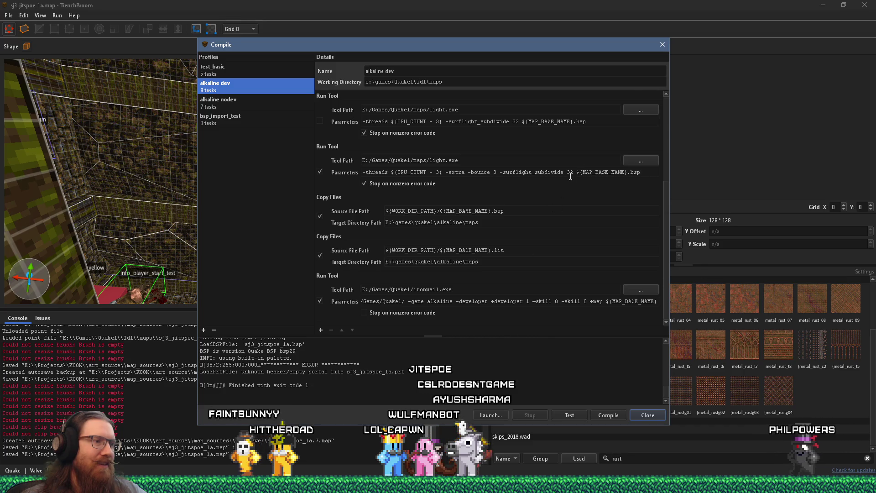
pyautogui.click(662, 45)
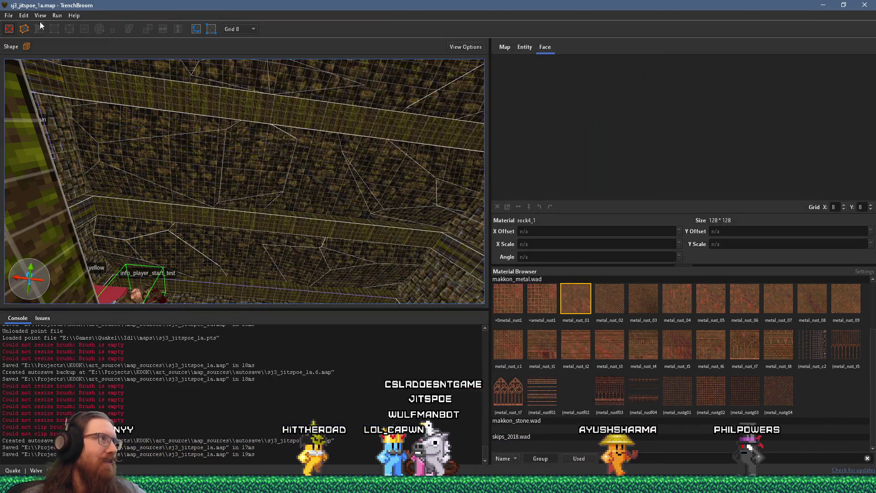
# Step: Reload the leak point file, follow the leak line, and draw a 64-unit-tall brush over the hole
pyautogui.click(9, 15)
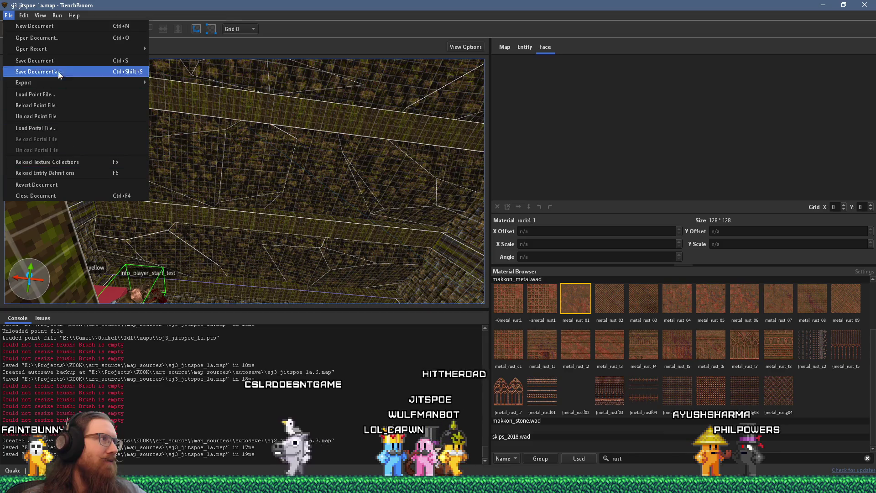
pyautogui.click(81, 106)
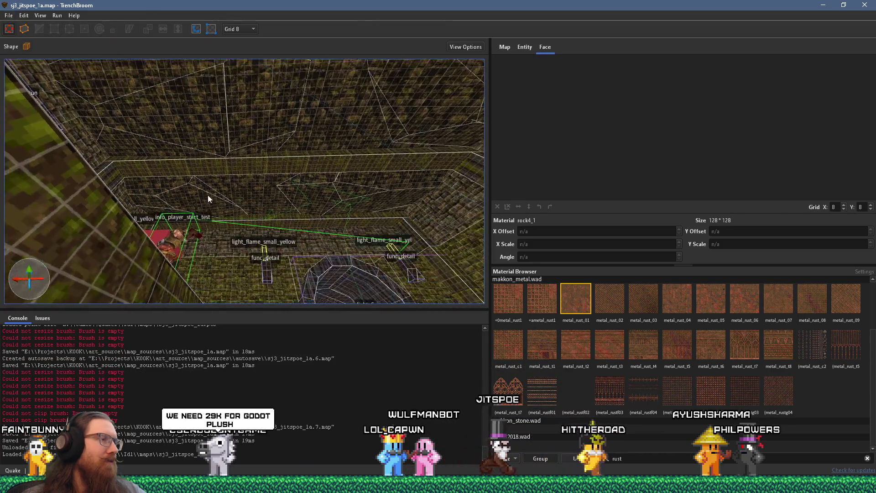
pyautogui.press('w')
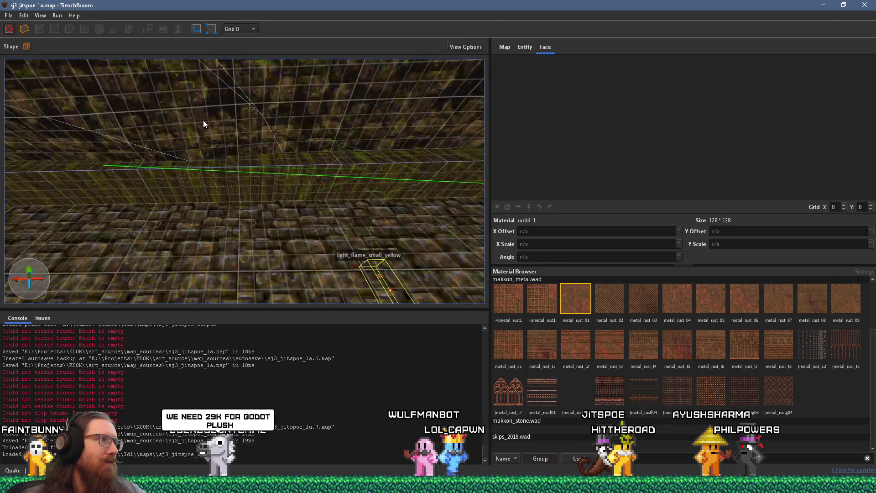
pyautogui.press('w')
pyautogui.moveTo(175, 129)
pyautogui.mouseDown()
pyautogui.moveTo(47, 133)
pyautogui.moveTo(57, 137)
pyautogui.moveTo(211, 62)
pyautogui.moveTo(181, 126)
pyautogui.moveTo(230, 110)
pyautogui.mouseUp()
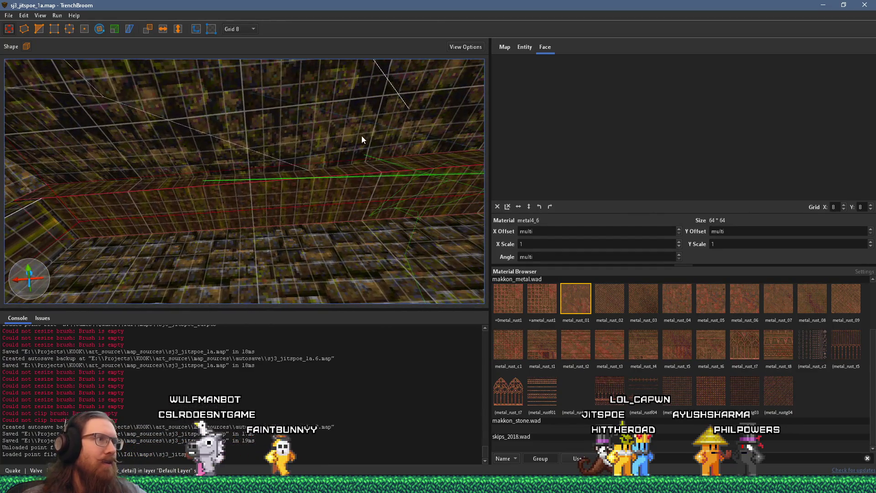
pyautogui.moveTo(439, 129)
pyautogui.mouseDown()
pyautogui.moveTo(391, 179)
pyautogui.moveTo(385, 243)
pyautogui.moveTo(318, 193)
pyautogui.moveTo(387, 234)
pyautogui.moveTo(342, 209)
pyautogui.moveTo(313, 235)
pyautogui.moveTo(294, 90)
pyautogui.moveTo(266, 101)
pyautogui.moveTo(129, 92)
pyautogui.moveTo(346, 136)
pyautogui.moveTo(349, 155)
pyautogui.moveTo(232, 119)
pyautogui.mouseUp()
# Step: Save the map and start a compile from the Compile Map settings
pyautogui.click(9, 15)
pyautogui.click(27, 65)
pyautogui.click(58, 16)
pyautogui.click(81, 26)
pyautogui.click(607, 416)
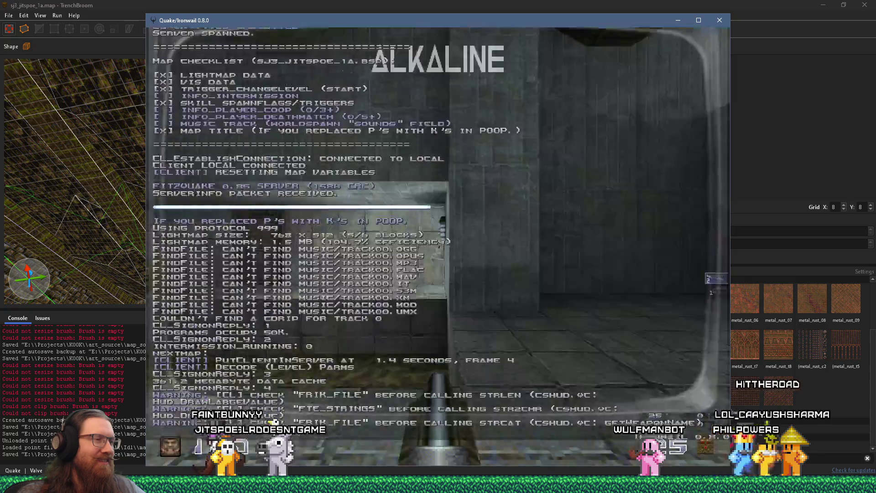
# Step: Walk into the mossy corridor and enable noclip and notarget from the Ironwail console
pyautogui.press('w')
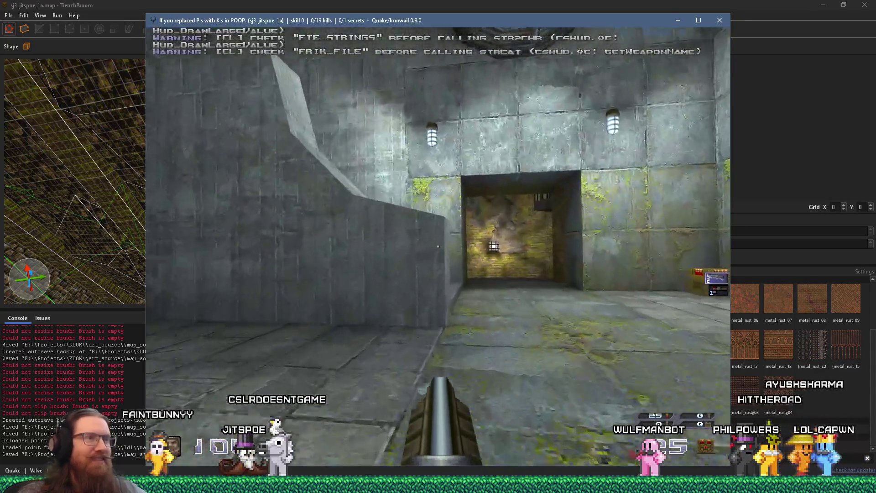
pyautogui.press('`')
pyautogui.write('noclip')
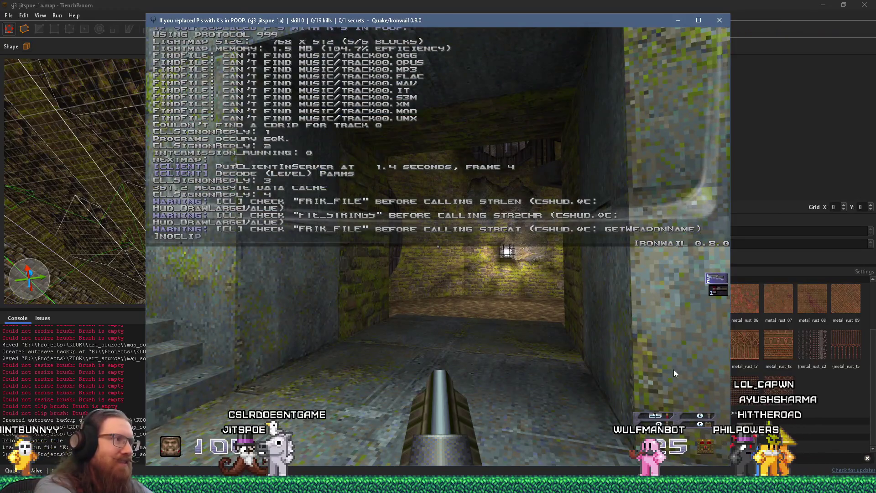
pyautogui.press('Return')
pyautogui.write('notarget')
pyautogui.press('Return')
pyautogui.press('`')
# Step: Fly up the stairs and through the walls to look around the torch-lit brick room
pyautogui.press('w')
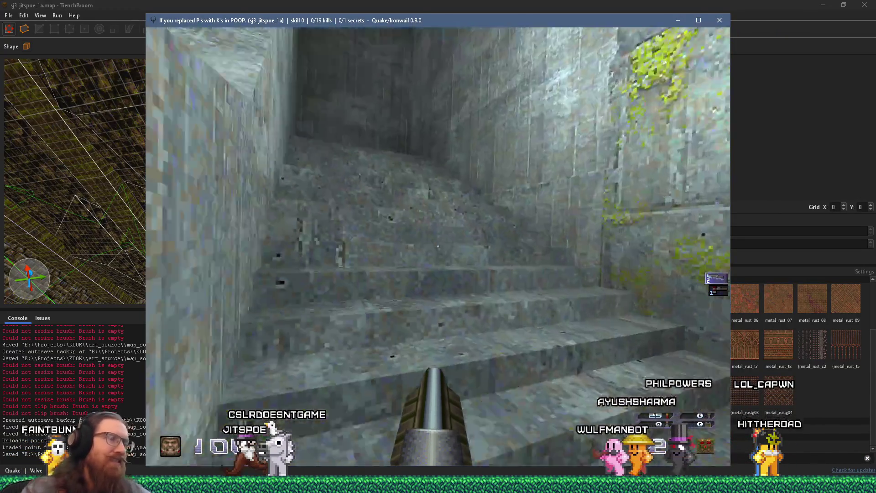
pyautogui.press('w')
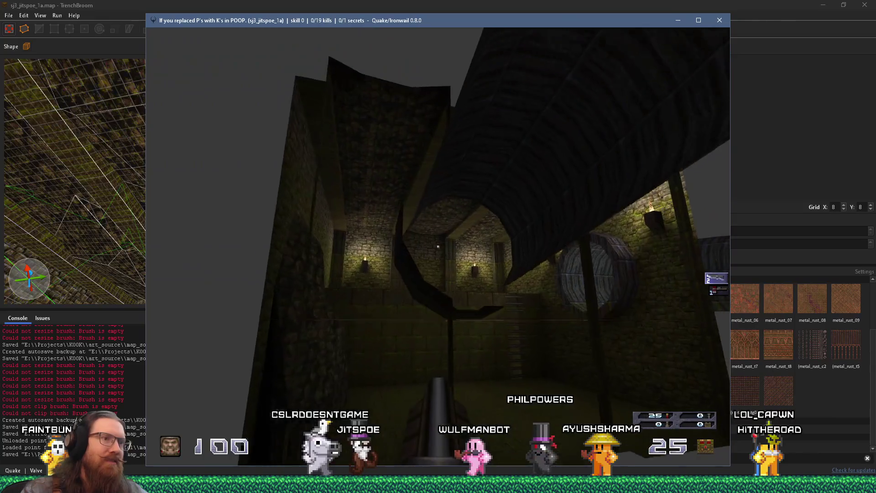
pyautogui.press('w')
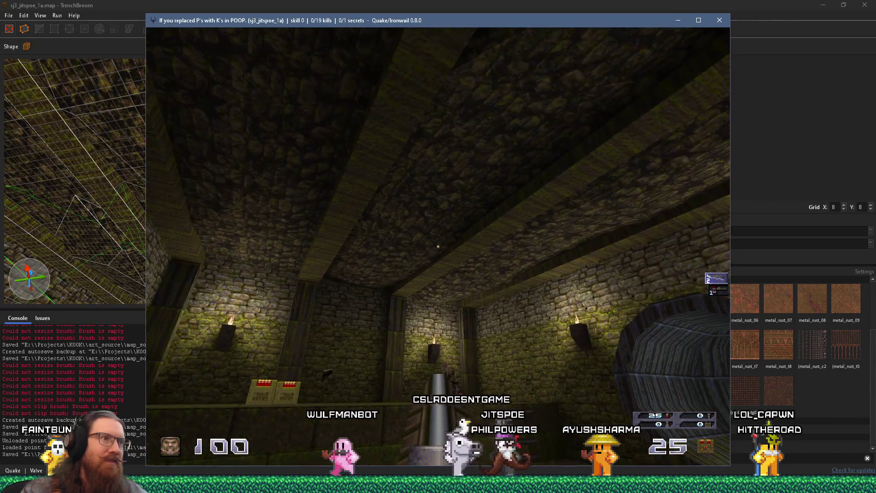
pyautogui.press('w')
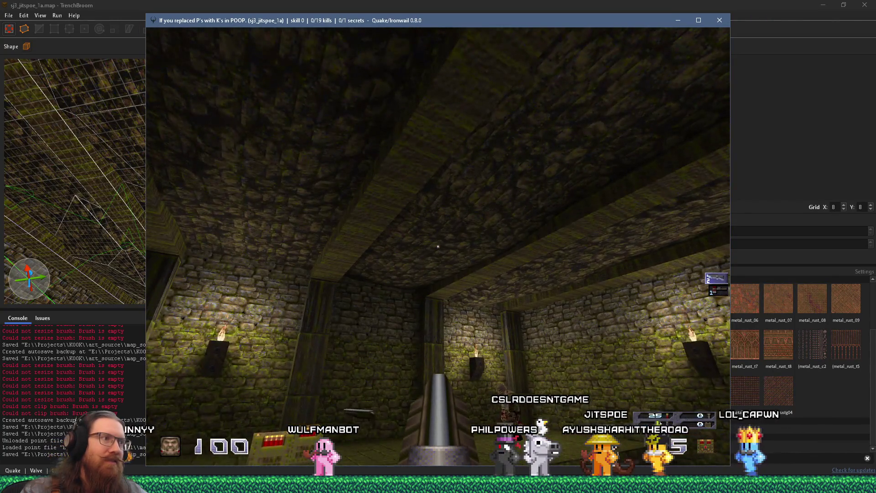
pyautogui.press('s')
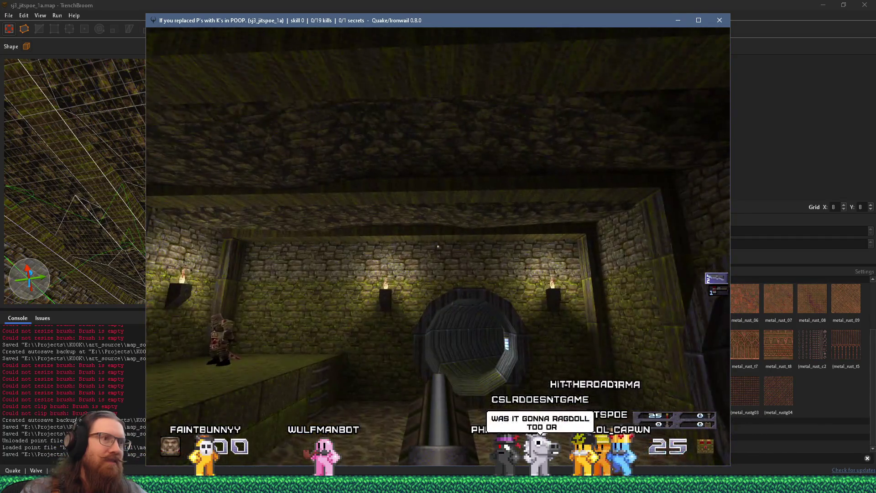
pyautogui.press('w')
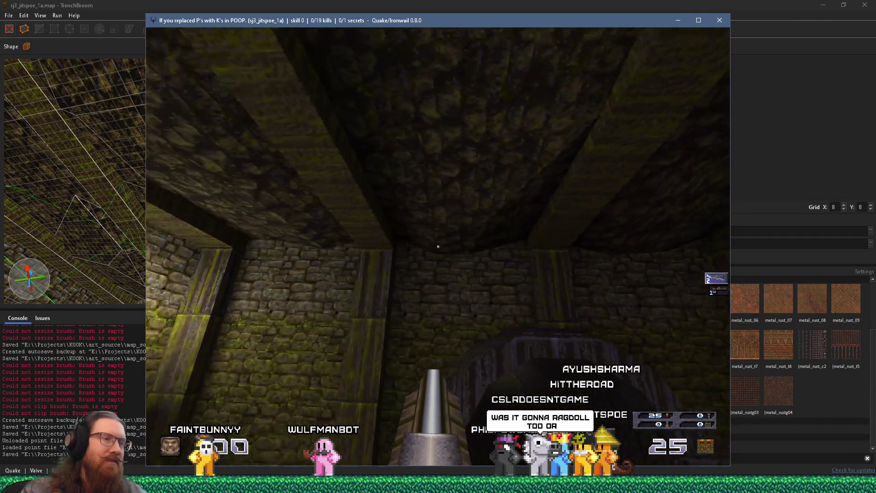
pyautogui.press('s')
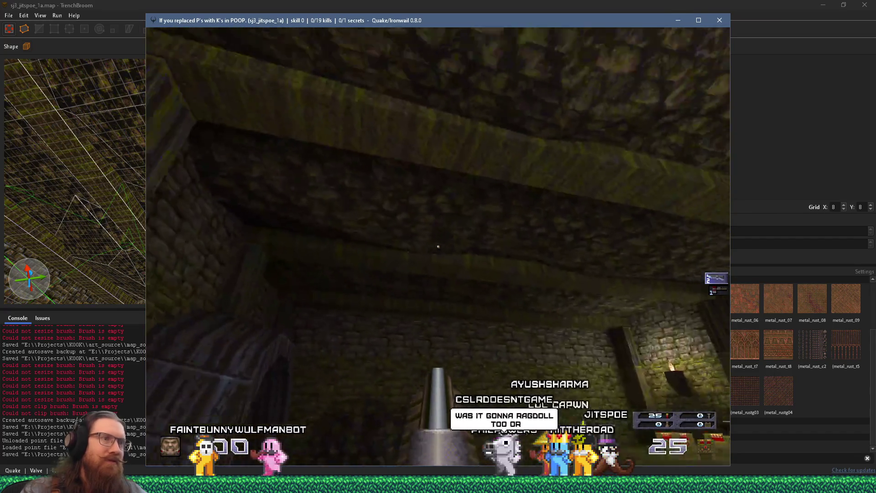
pyautogui.press('s')
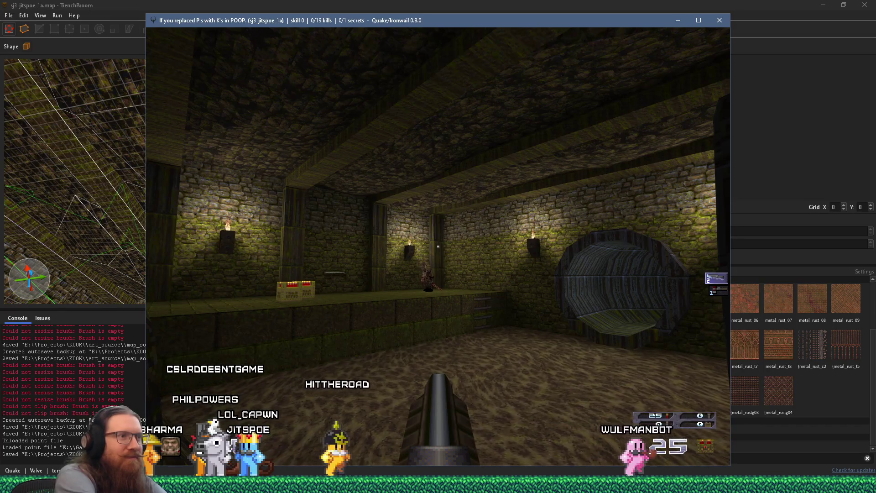
# Step: Exit Ironwail with the quit console command
pyautogui.press('`')
pyautogui.write('quit')
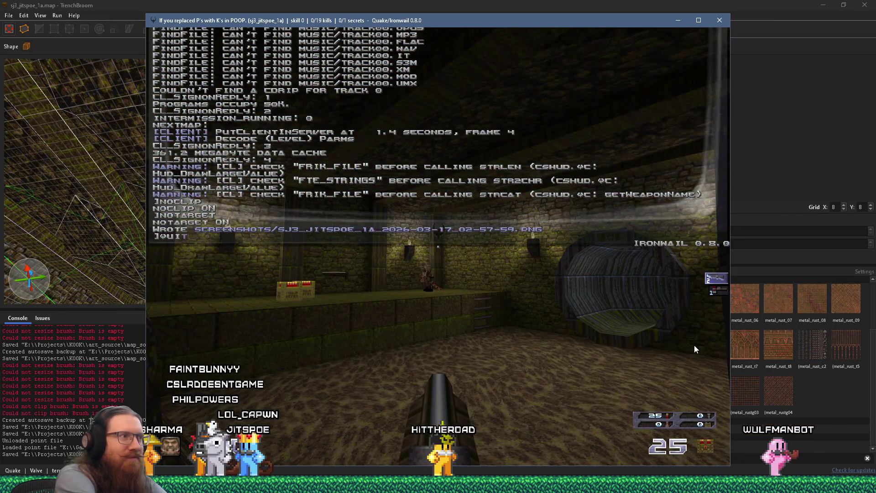
pyautogui.press('Return')
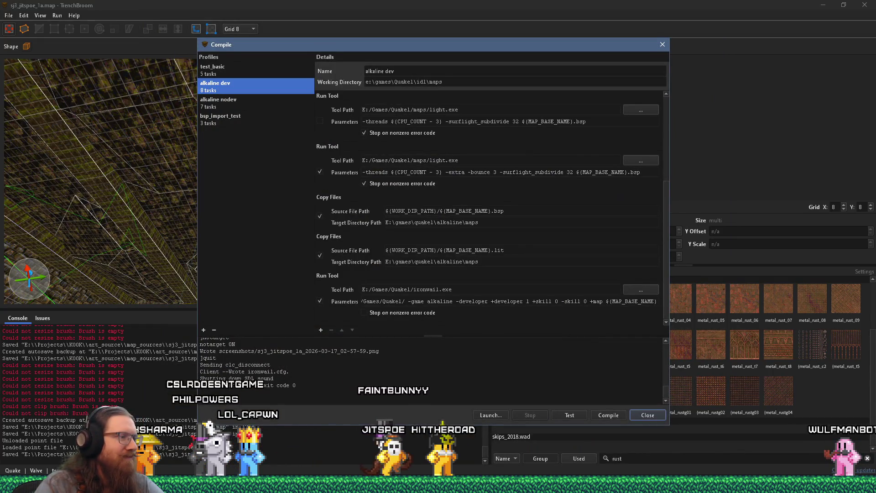
# Step: Open the e:\games\quake1\alkaline folder in File Explorer through the Win+R Run box
pyautogui.moveTo(374, 485)
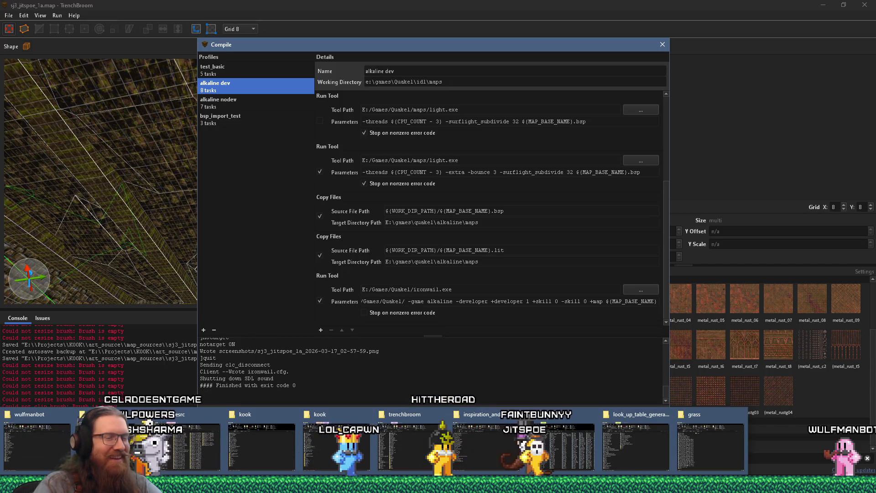
pyautogui.press('super+r')
pyautogui.write('e:\\games\\q')
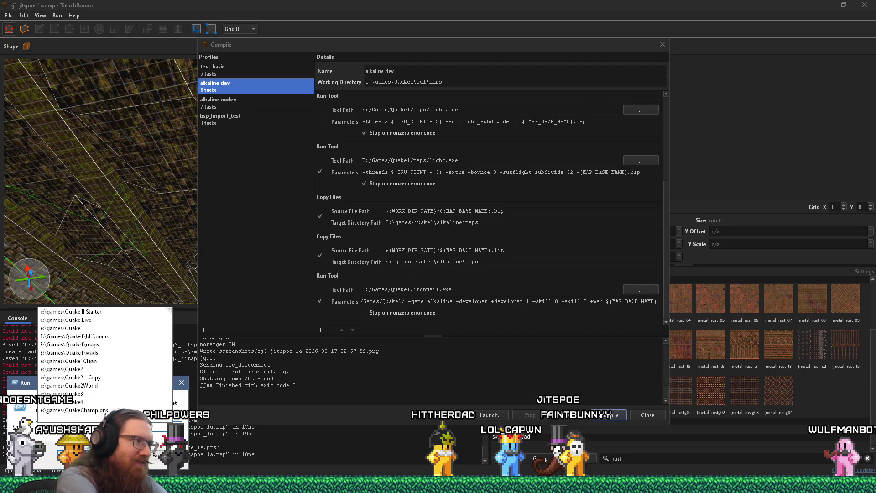
pyautogui.press('Escape')
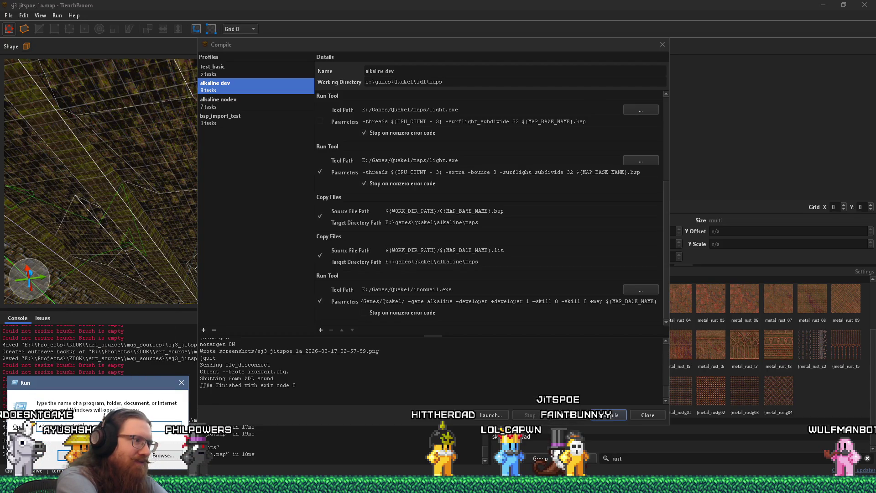
pyautogui.write('u')
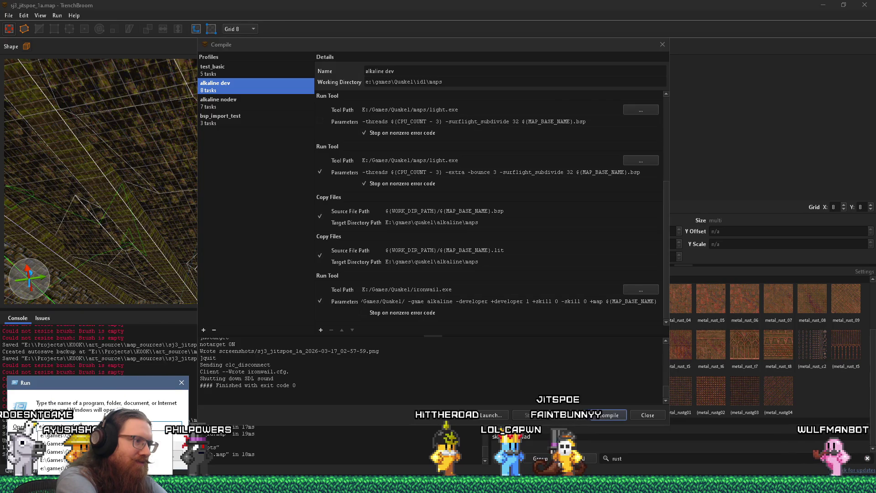
pyautogui.press('Return')
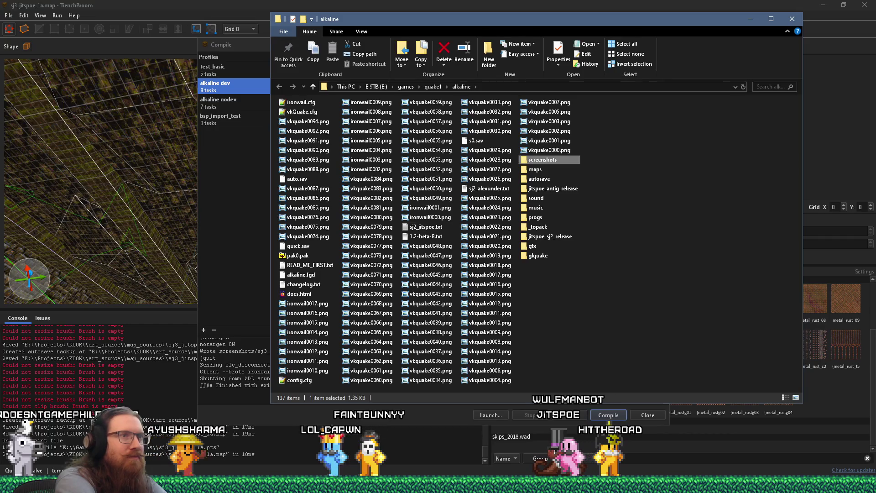
# Step: Open the screenshots subfolder and view the newest sj3_jitspoe_1a screenshot, then close the viewer
pyautogui.doubleClick(543, 159)
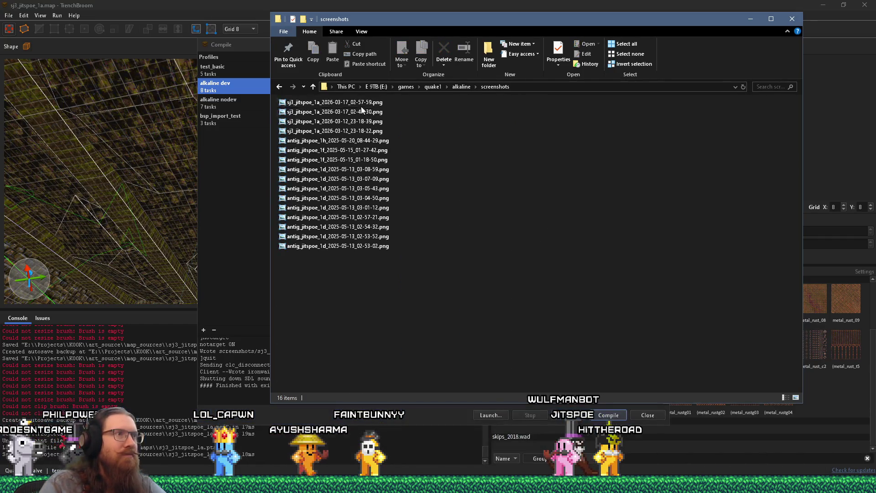
pyautogui.doubleClick(357, 101)
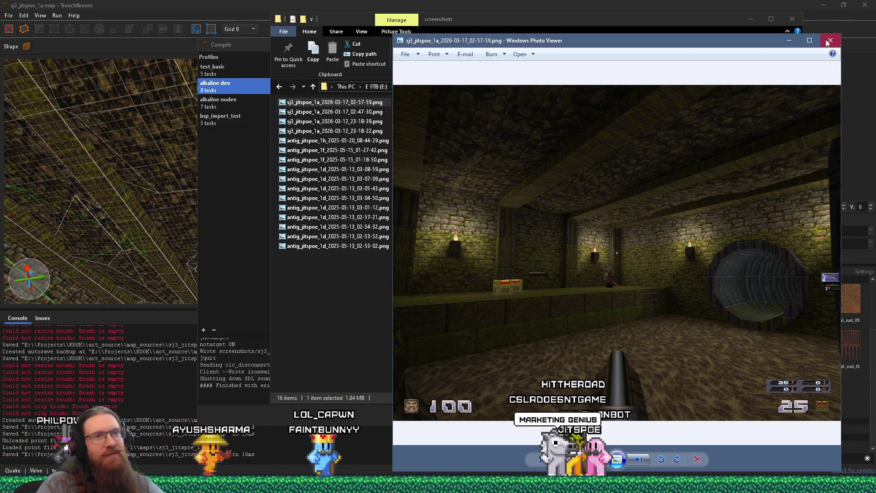
pyautogui.click(829, 42)
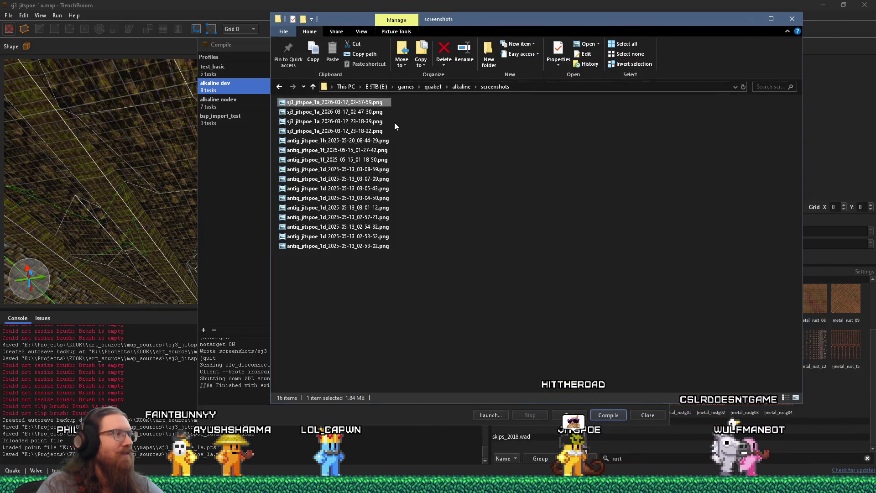
# Step: Reposition the screenshots window and bring the Quake Mapping Discord chat to the front
pyautogui.moveTo(443, 23); pyautogui.dragTo(521, 39)
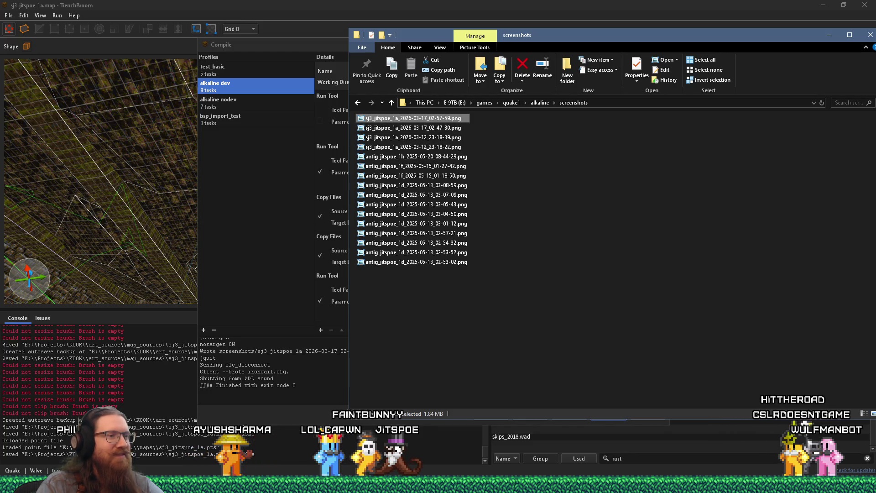
pyautogui.press('super+Tab')
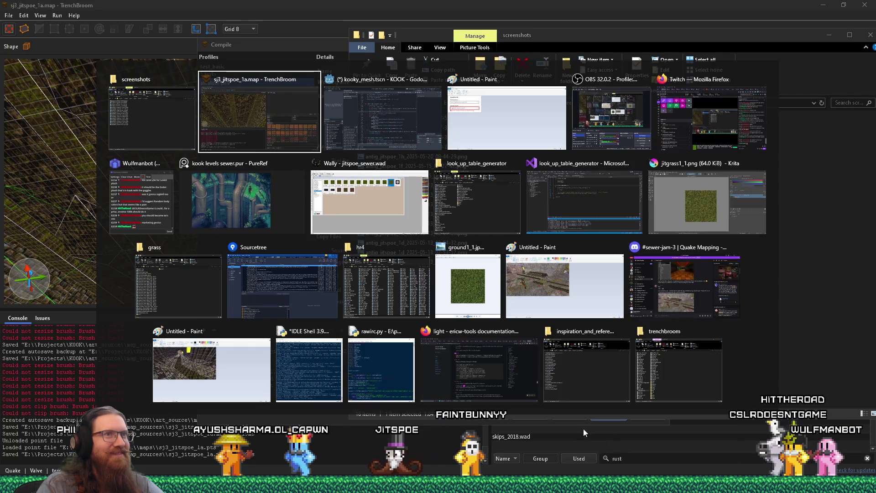
pyautogui.press('Left')
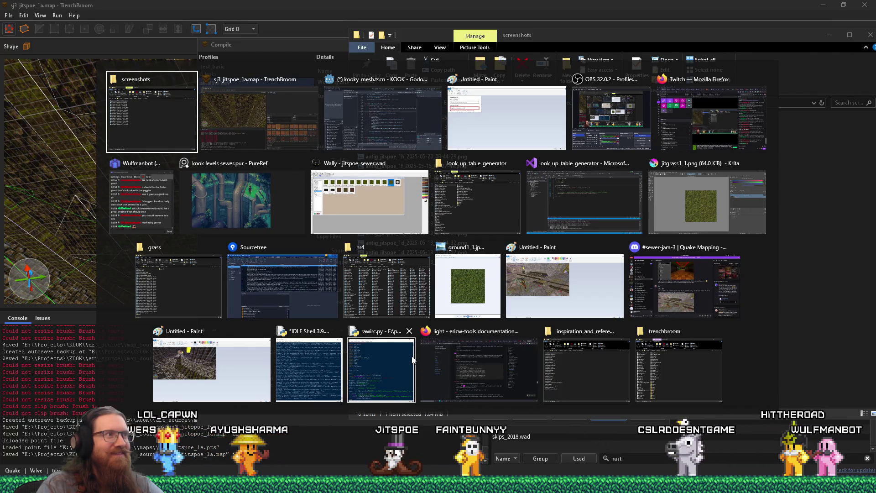
pyautogui.press('Return')
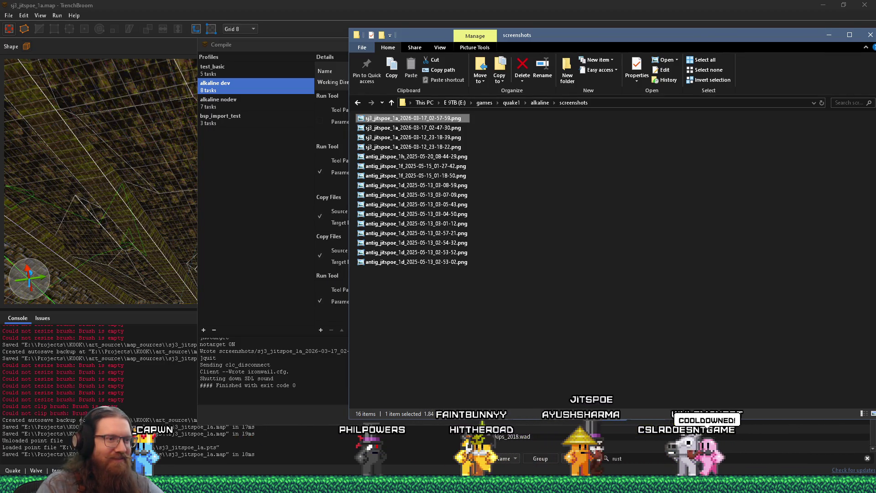
pyautogui.click(55, 388)
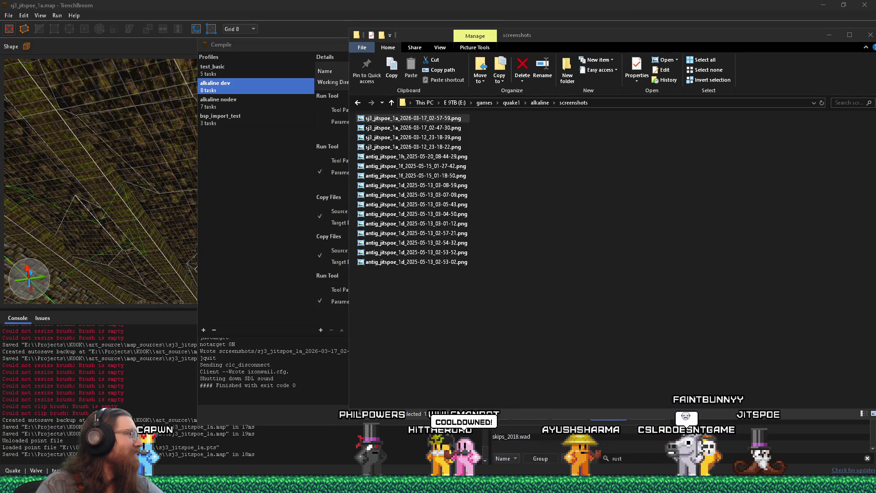
pyautogui.hotkey('alt', 'Tab')
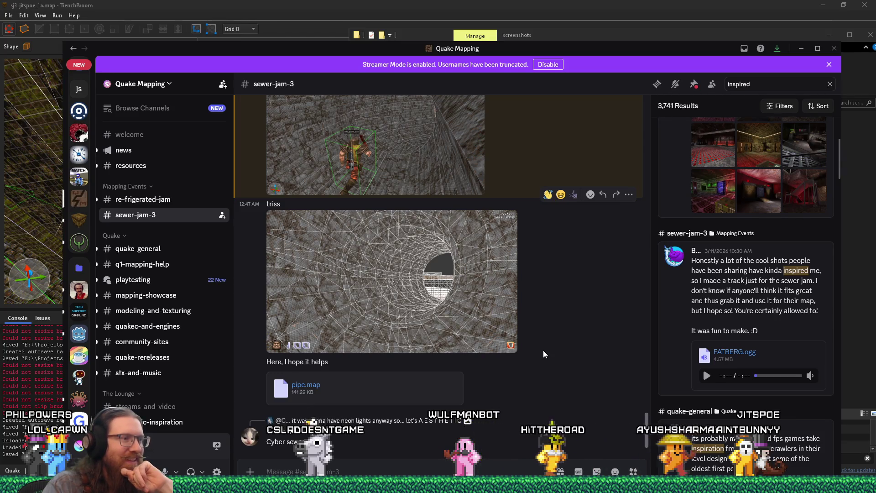
# Step: Scroll through the sewer-jam-3 chat and enlarge the 45-degree elbow pipe screenshot
pyautogui.scroll(3, 544, 351)
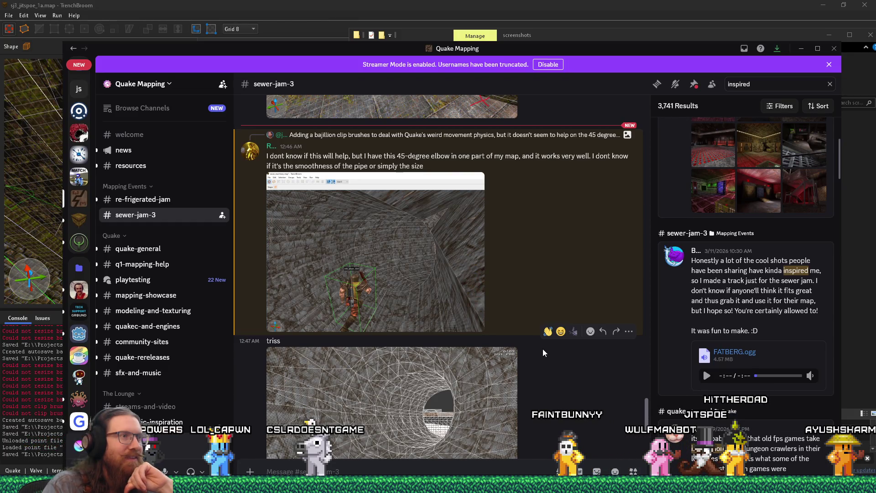
pyautogui.scroll(4, 543, 350)
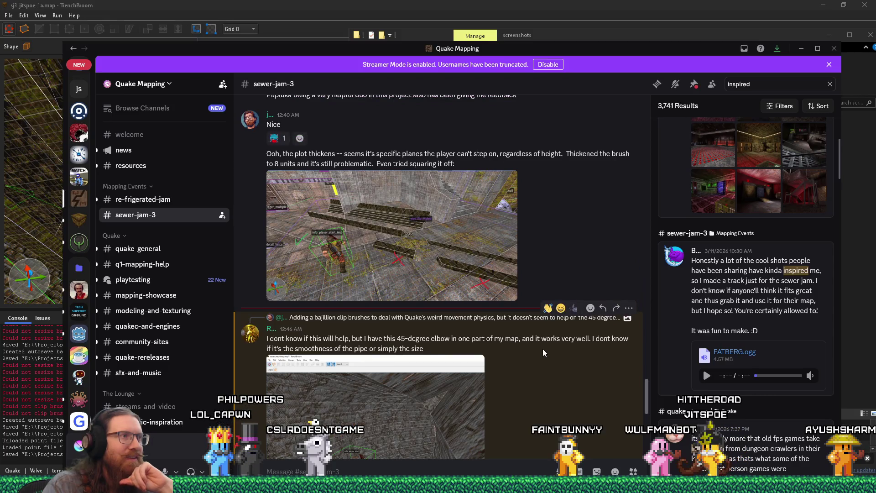
pyautogui.scroll(-2, 543, 348)
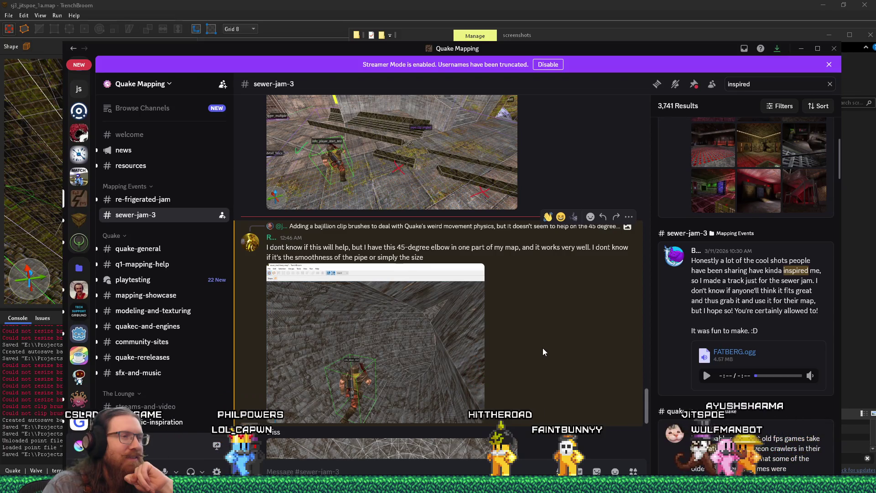
pyautogui.scroll(-2, 543, 348)
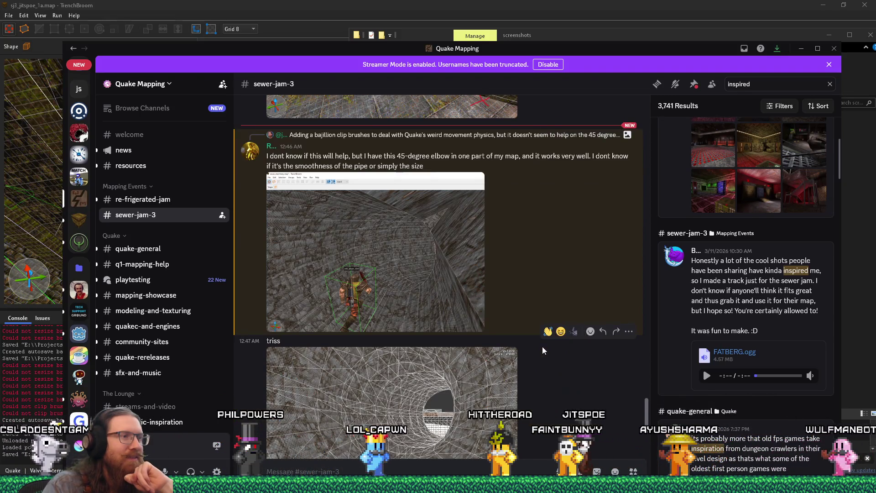
pyautogui.scroll(-3, 542, 350)
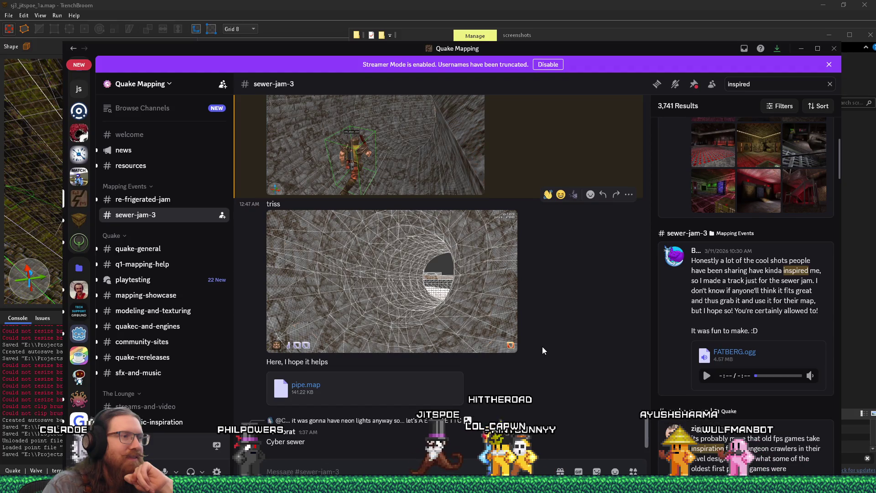
pyautogui.scroll(3, 543, 350)
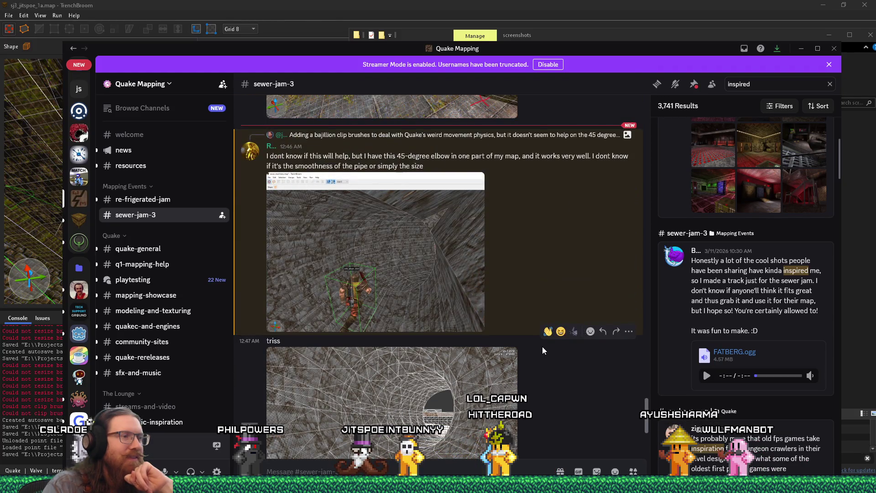
pyautogui.scroll(-2, 542, 350)
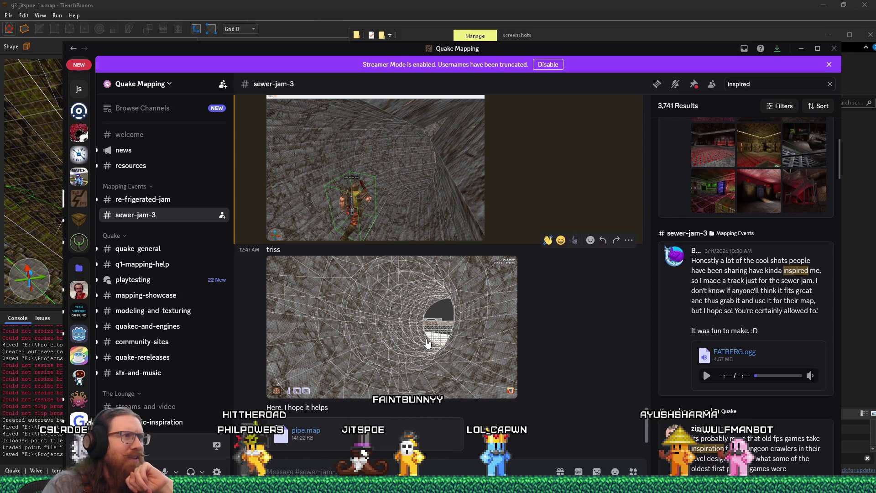
pyautogui.scroll(2, 425, 332)
pyautogui.click(337, 218)
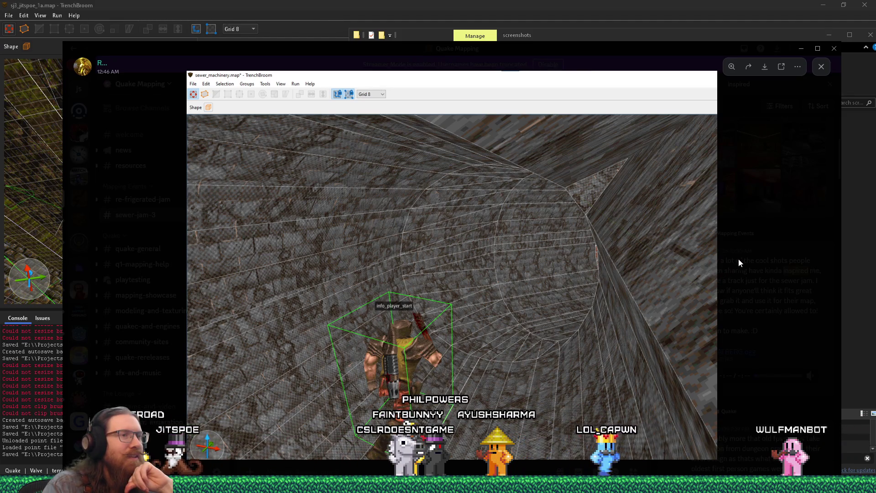
pyautogui.click(751, 247)
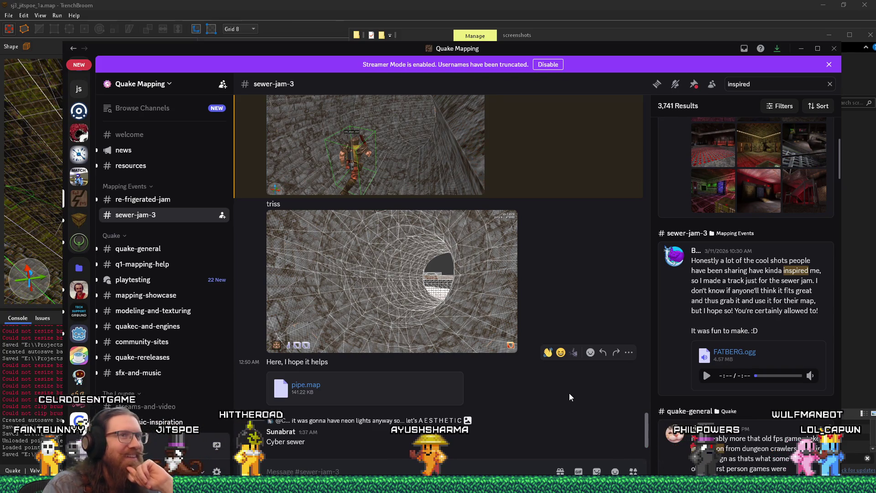
# Step: Post the reply 'Cyber Pump' under the 'Cyber sewer' message
pyautogui.scroll(2, 569, 393)
pyautogui.scroll(-2, 568, 395)
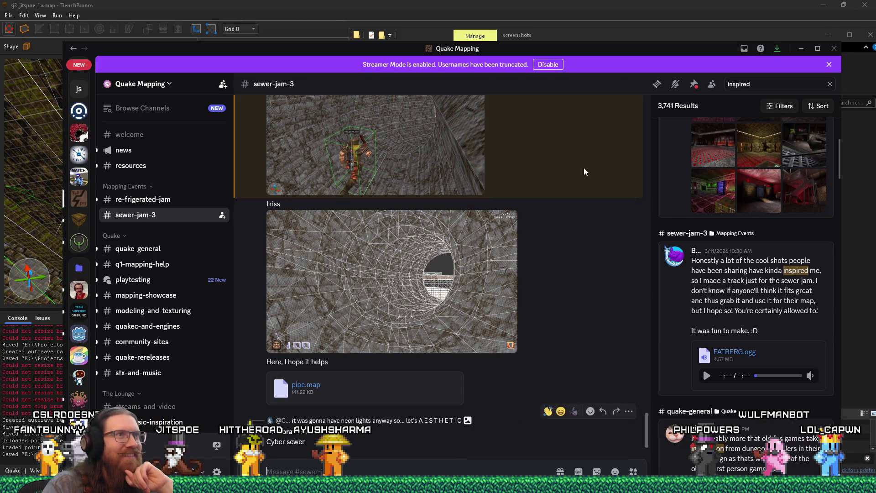
pyautogui.moveTo(607, 44); pyautogui.dragTo(600, 30)
pyautogui.write('Cyber Pump')
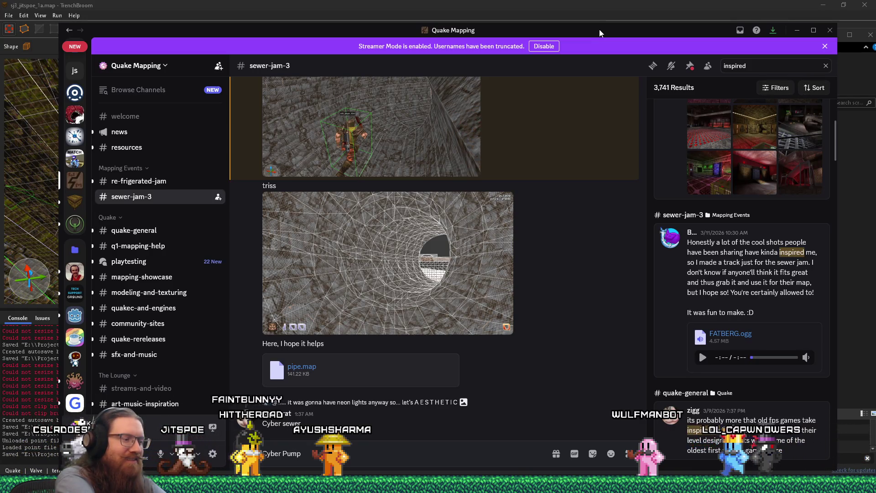
pyautogui.press('Return')
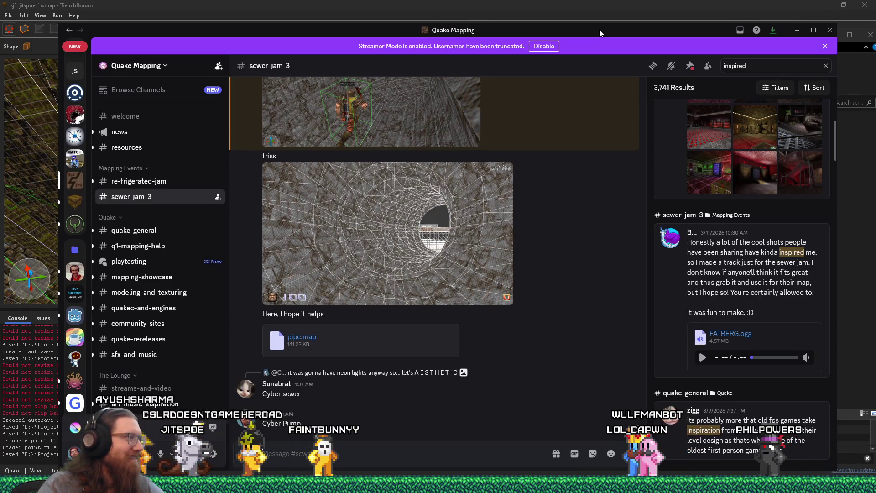
pyautogui.moveTo(570, 32); pyautogui.dragTo(572, 21)
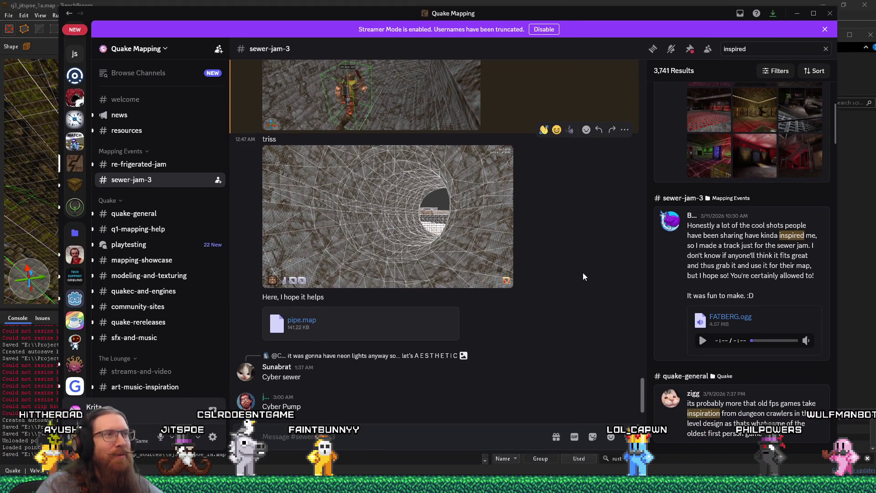
pyautogui.scroll(2, 583, 271)
pyautogui.scroll(3, 582, 273)
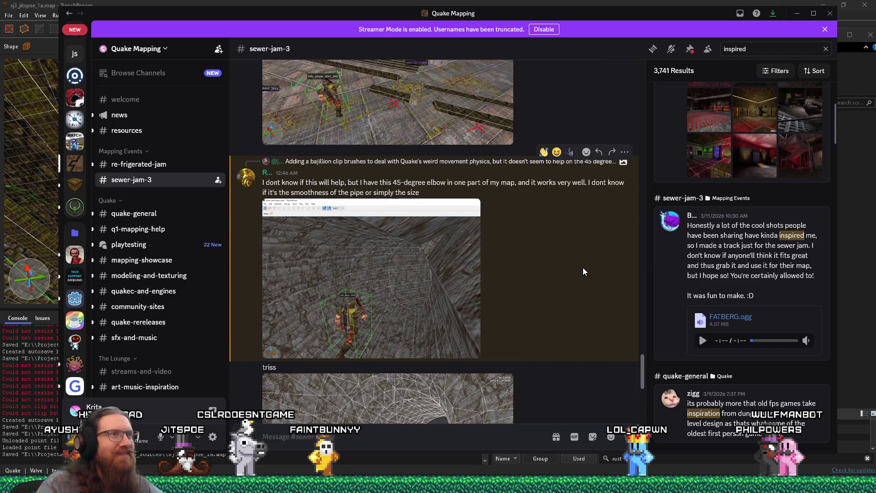
pyautogui.scroll(-5, 583, 269)
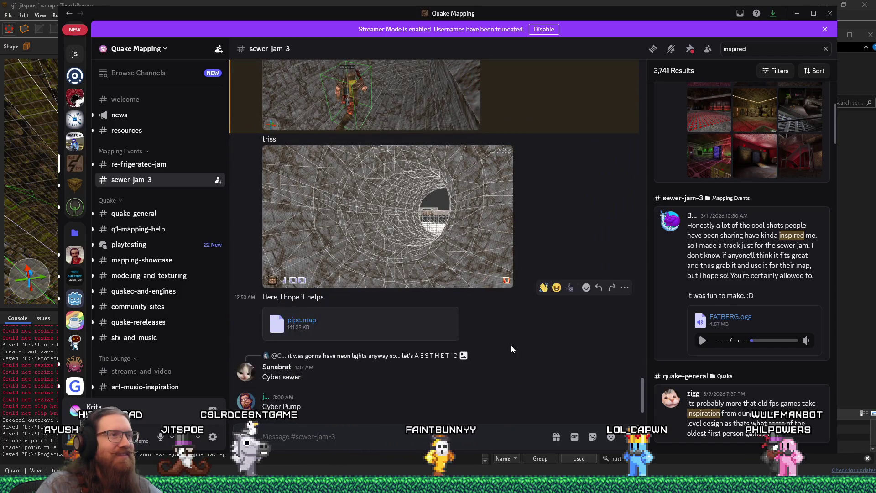
# Step: Post a follow-up saying snapping verts to integer on all brushes fixed the stepping problem
pyautogui.click(426, 442)
pyautogui.write('Seems snapping to integer o')
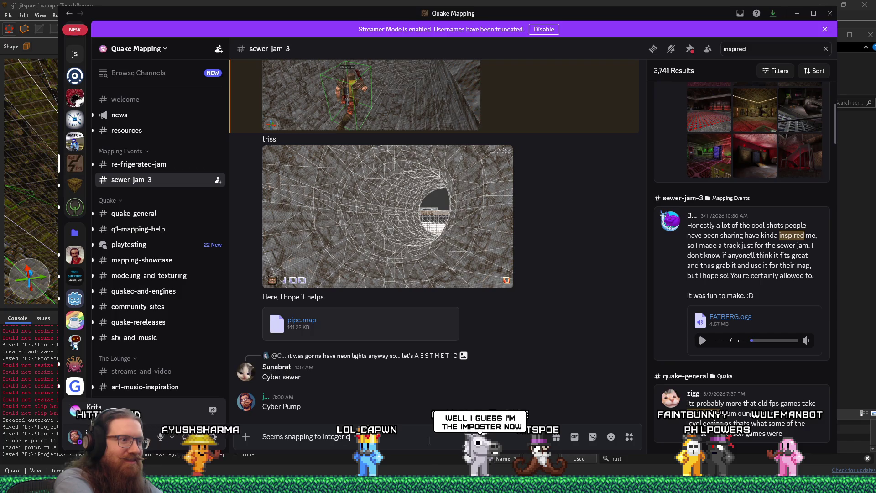
pyautogui.write('n all the brushes fixed the')
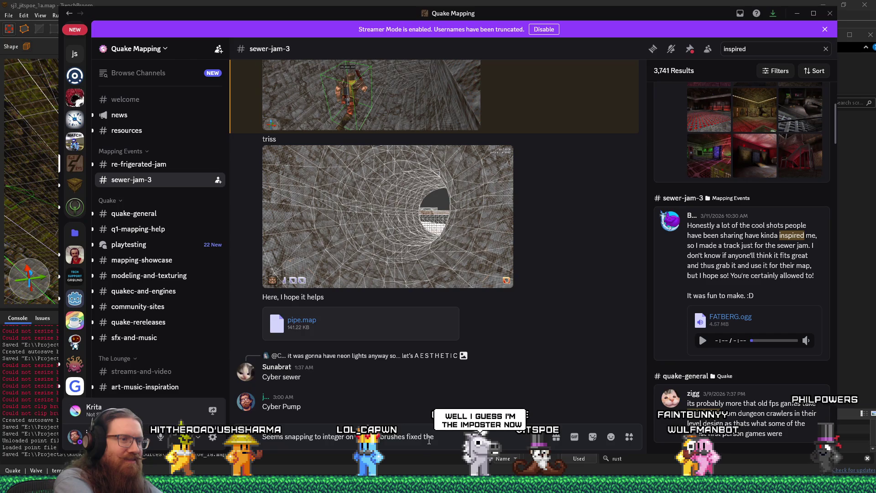
pyautogui.write(' not being able to step thing. sh')
pyautogui.press('super+period')
pyautogui.write('s')
pyautogui.press('BackSpace')
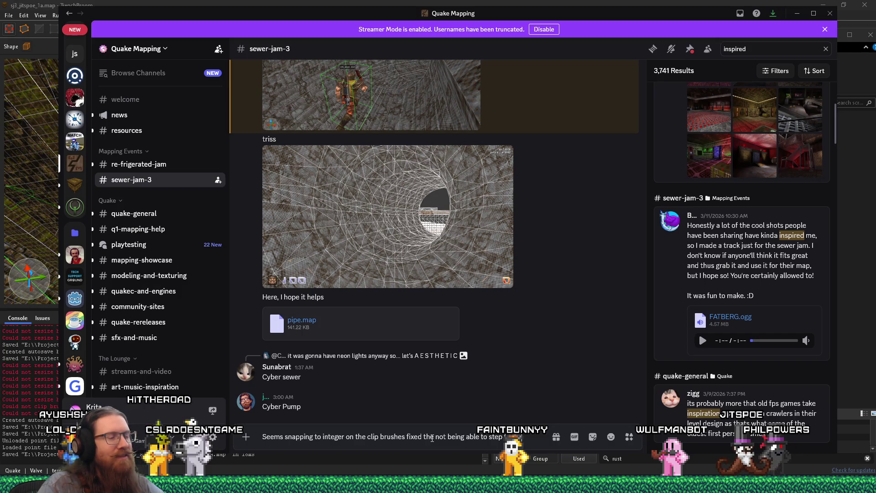
pyautogui.click(313, 437)
pyautogui.write('ve')
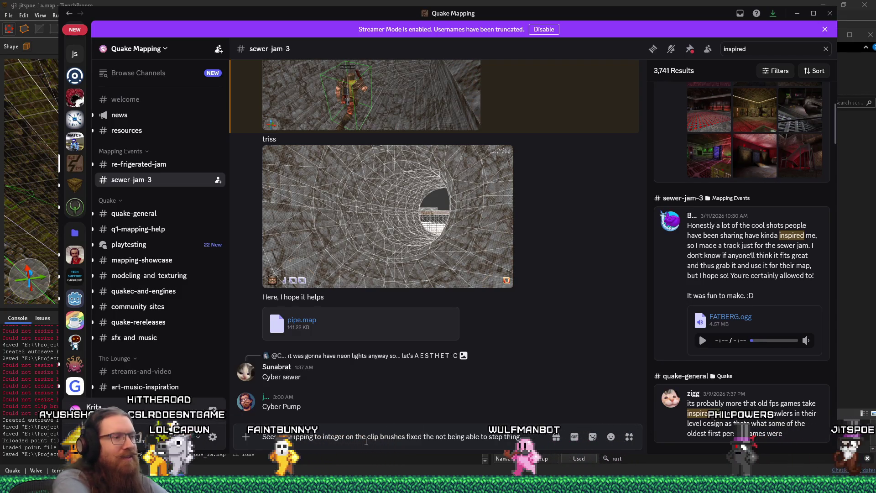
pyautogui.write('rt')
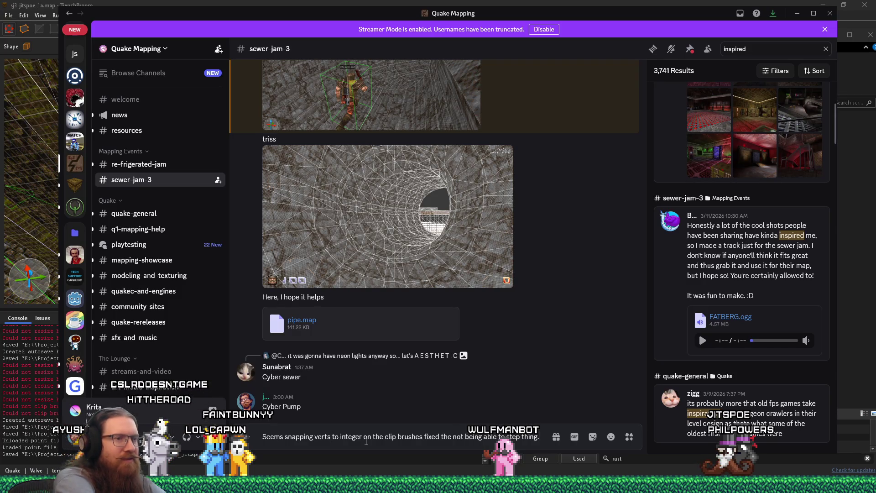
pyautogui.write('Weird.')
pyautogui.press('Return')
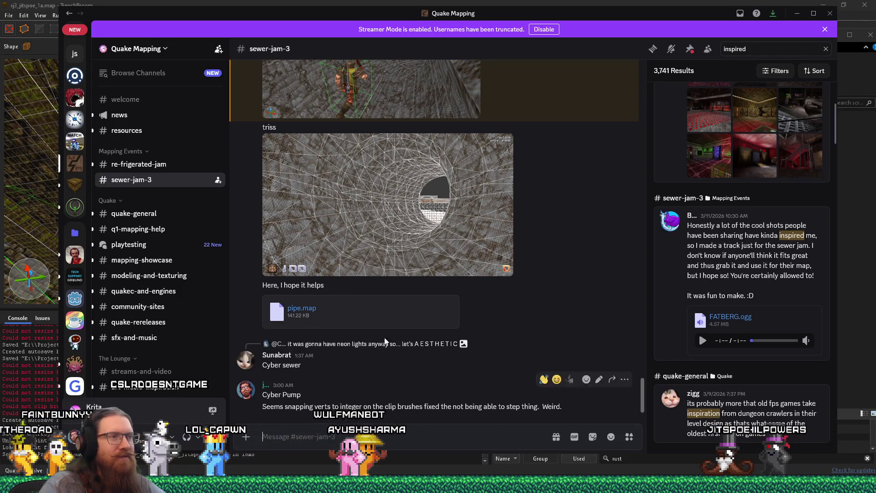
# Step: Preview the newest sj3_jitspoe_1a screenshot from the screenshots folder
pyautogui.scroll(3, 407, 306)
pyautogui.scroll(-5, 408, 305)
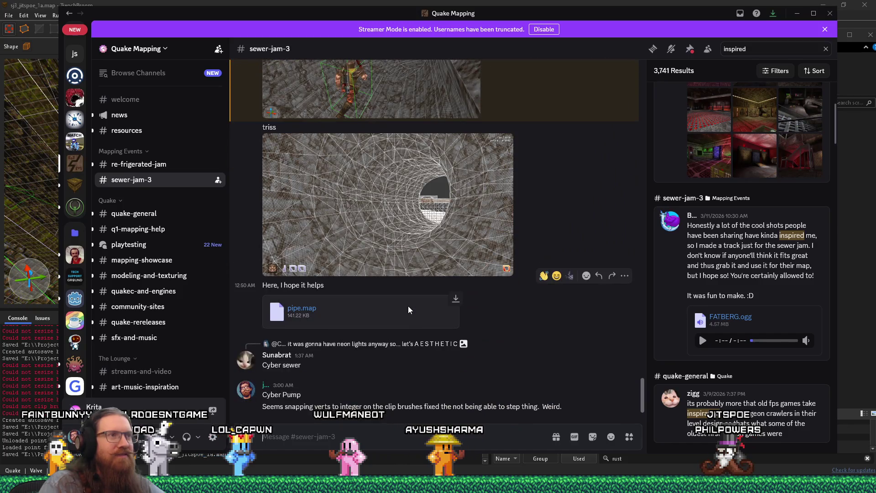
pyautogui.hotkey('alt', 'Tab')
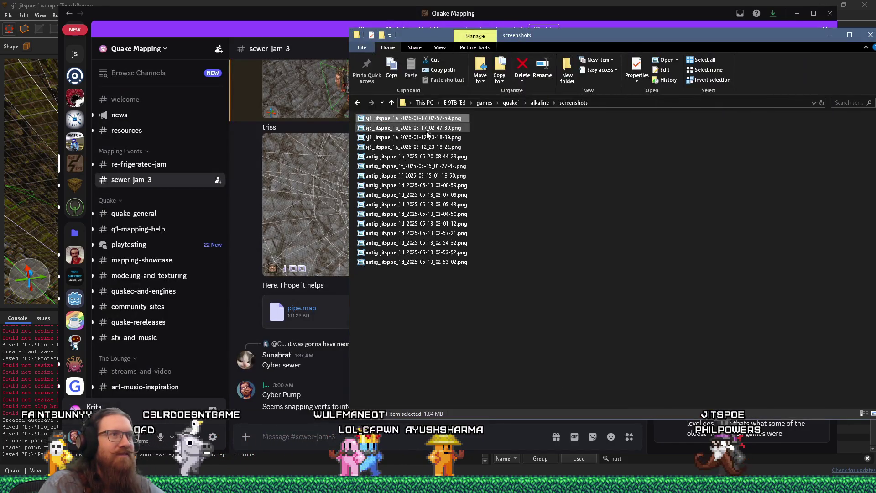
pyautogui.doubleClick(432, 118)
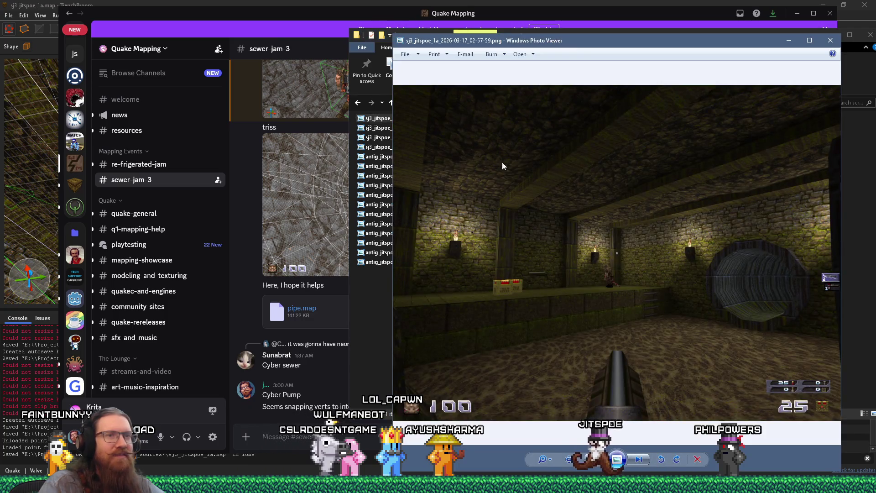
# Step: Post the newest screenshot captioned as a homage to OG Quake with some vanilla textures
pyautogui.click(831, 42)
pyautogui.moveTo(398, 130)
pyautogui.mouseDown()
pyautogui.moveTo(292, 292)
pyautogui.moveTo(311, 426)
pyautogui.mouseUp()
pyautogui.click(311, 430)
pyautogui.write('Made a little')
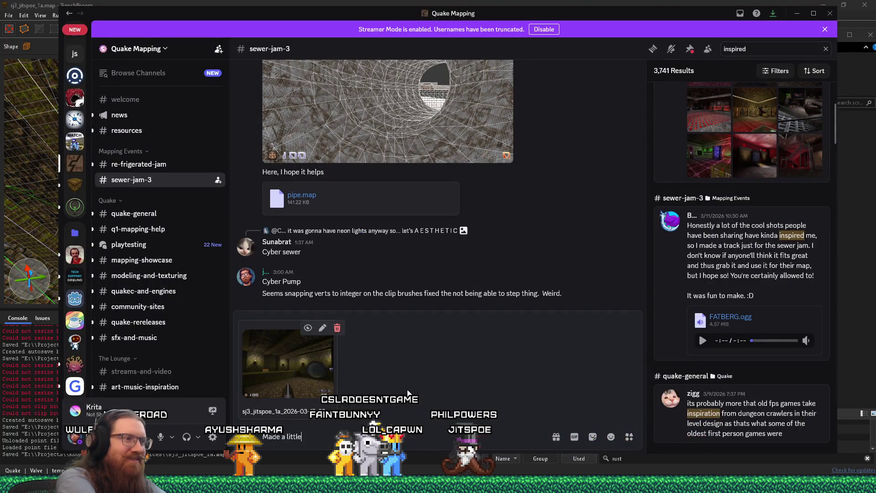
pyautogui.write('image t')
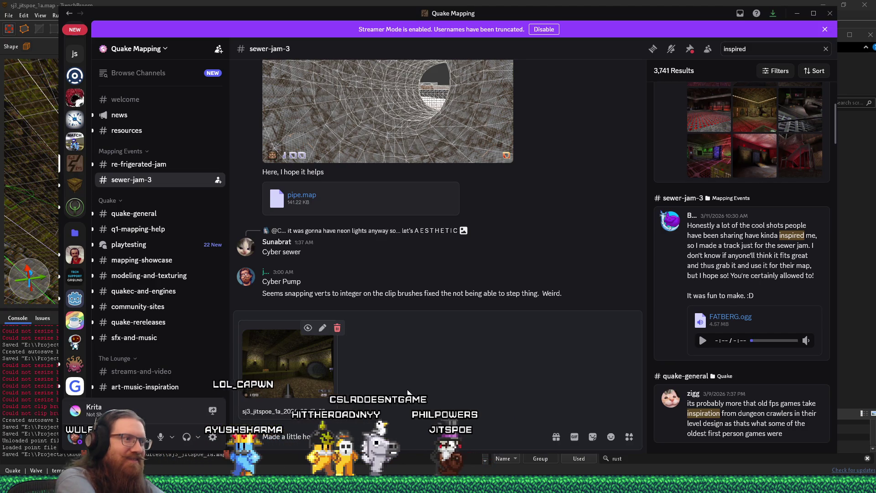
pyautogui.write(' to OG q')
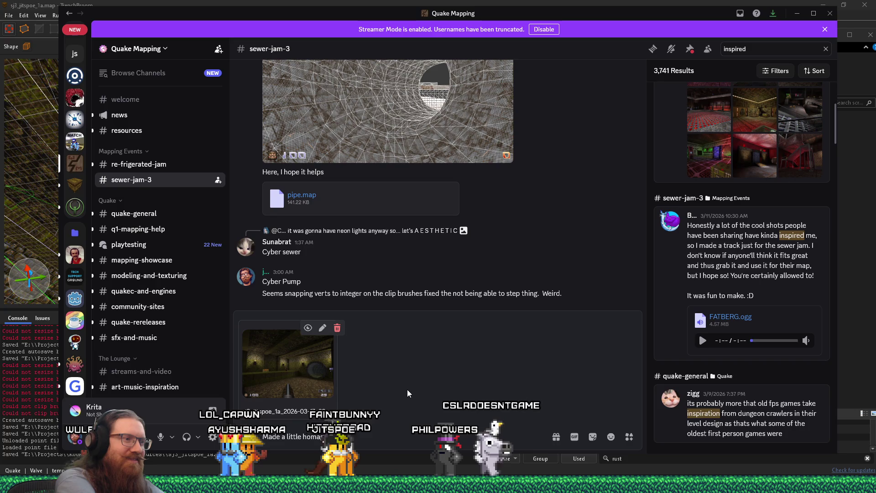
pyautogui.press('BackSpace')
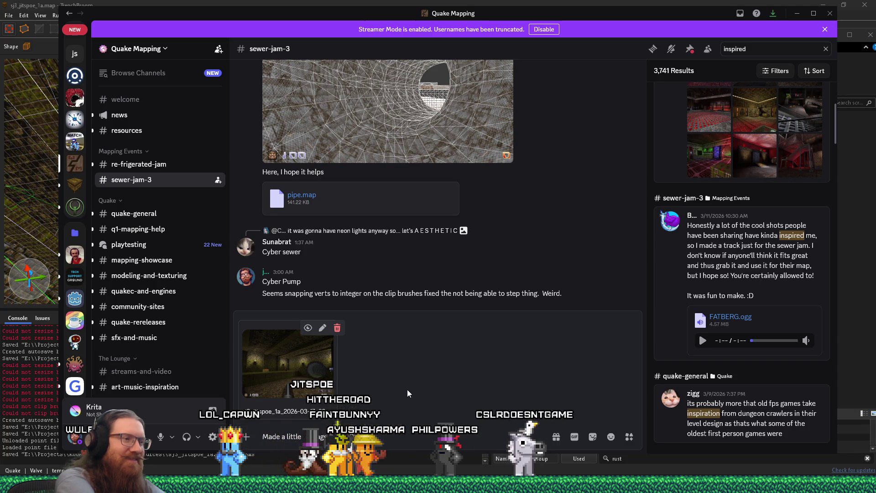
pyautogui.write('Quake with some vanilla')
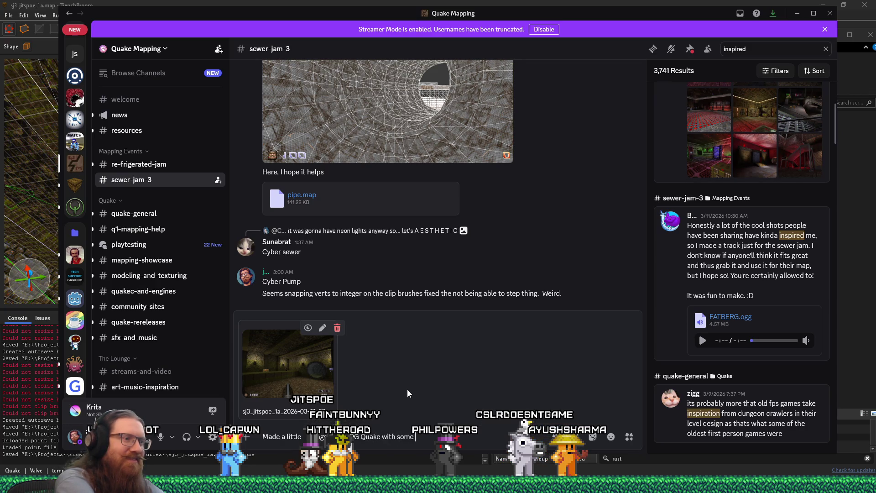
pyautogui.write(' textures here.')
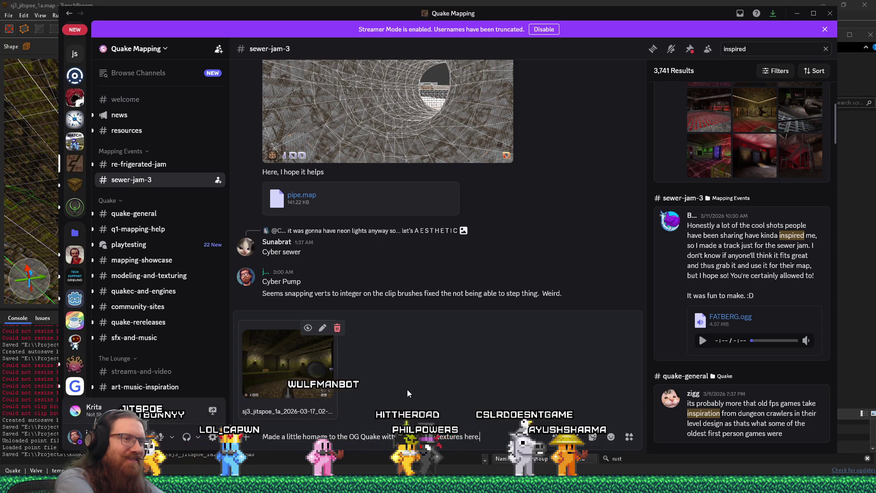
pyautogui.press('Return')
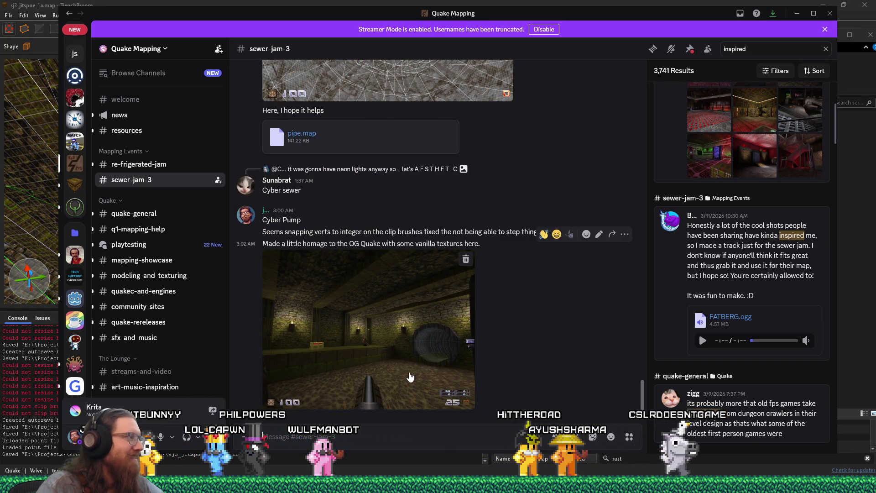
pyautogui.click(409, 359)
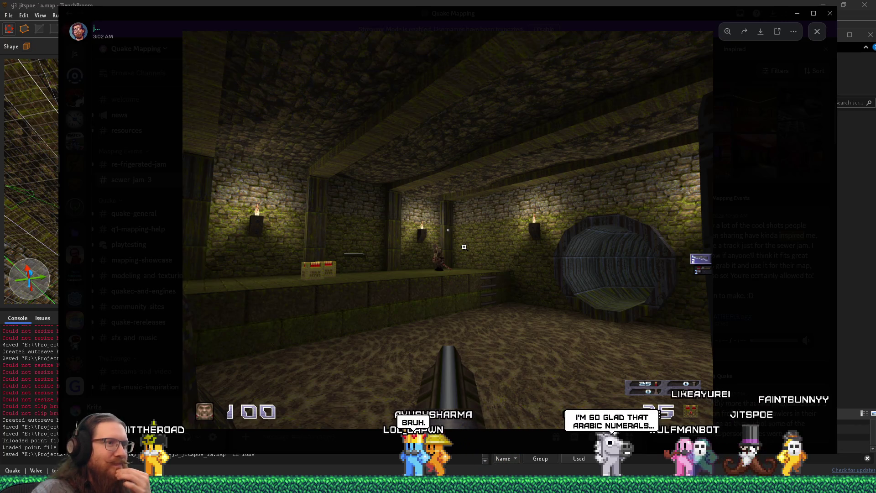
# Step: Zoom into the full-size sewer screenshot, then close the image viewer
pyautogui.click(497, 295)
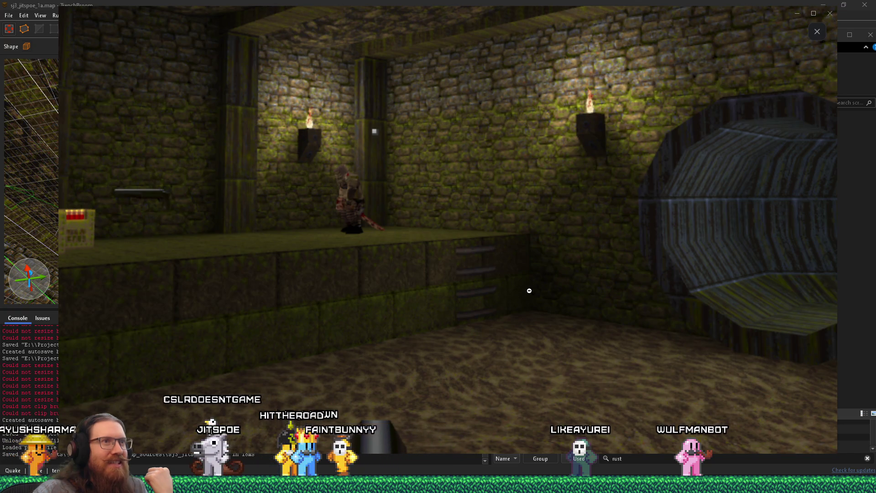
pyautogui.click(816, 32)
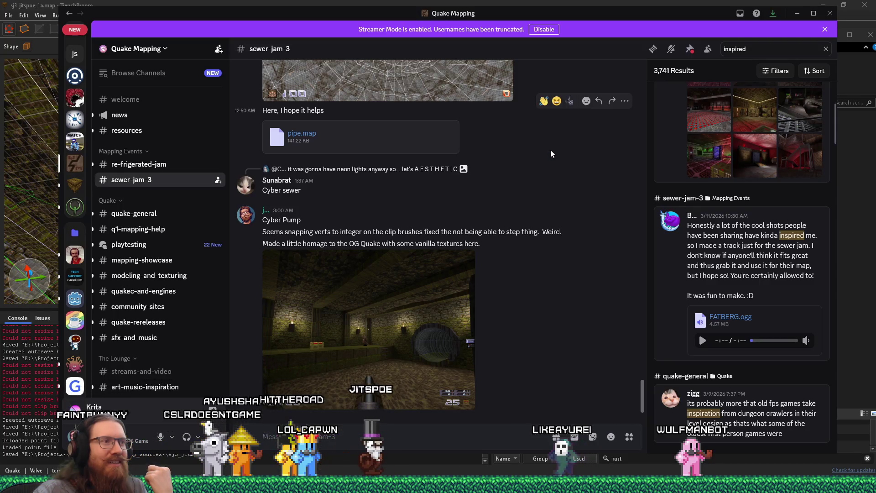
# Step: Re-examine the 45-degree elbow screenshot, clear the 'inspired' search, and bring OBS forward
pyautogui.scroll(8, 559, 278)
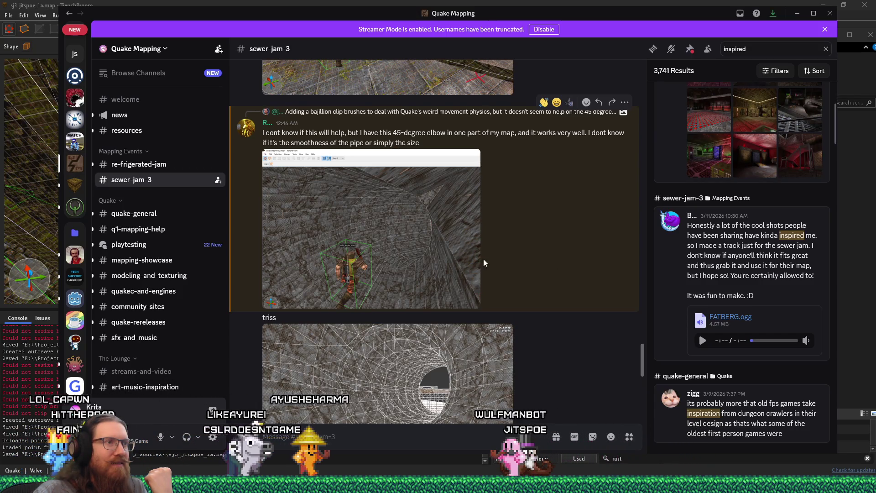
pyautogui.click(408, 233)
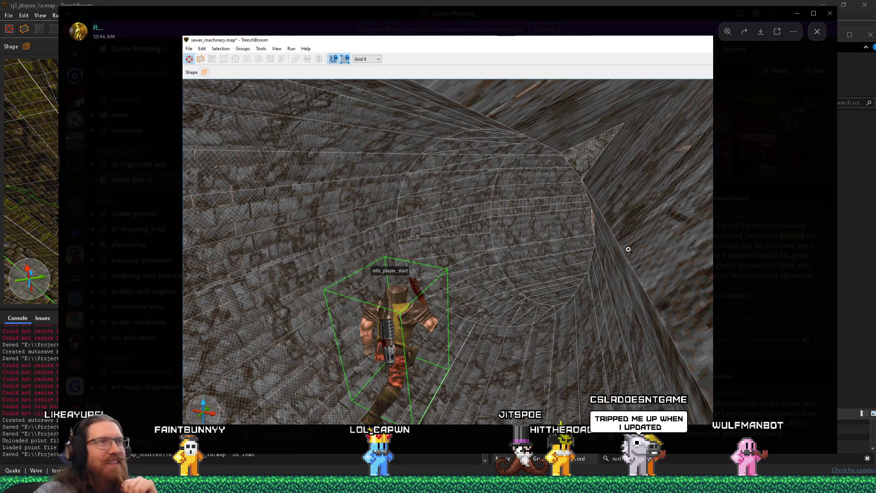
pyautogui.click(735, 107)
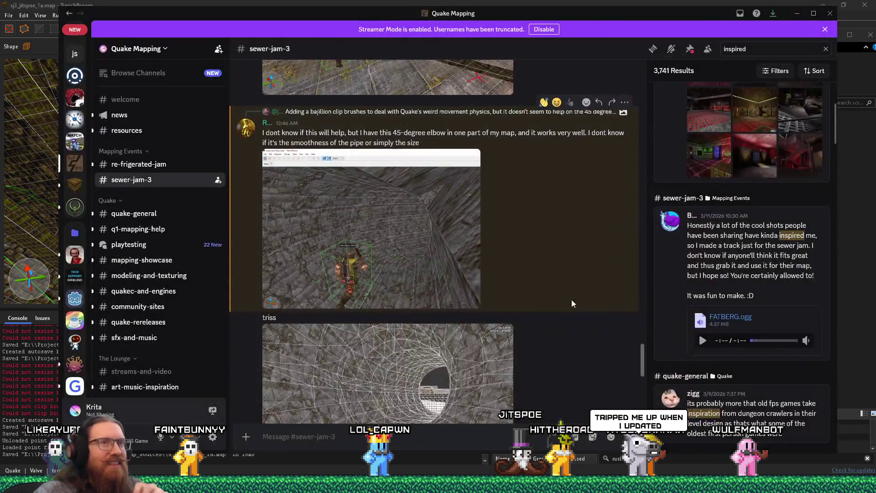
pyautogui.scroll(-10, 564, 317)
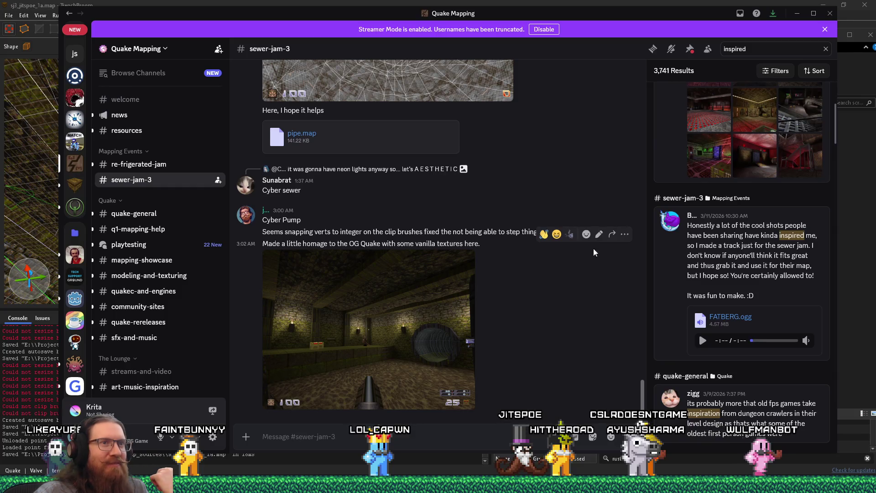
pyautogui.click(826, 49)
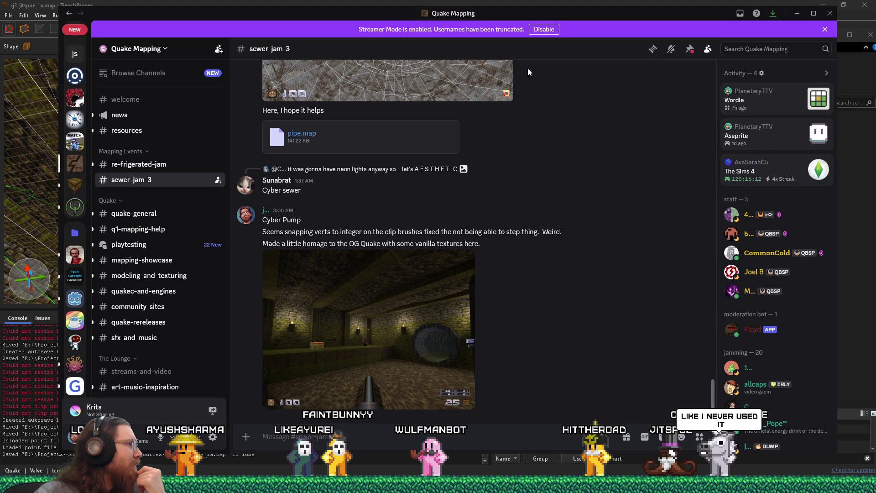
pyautogui.hotkey('alt', 'Tab')
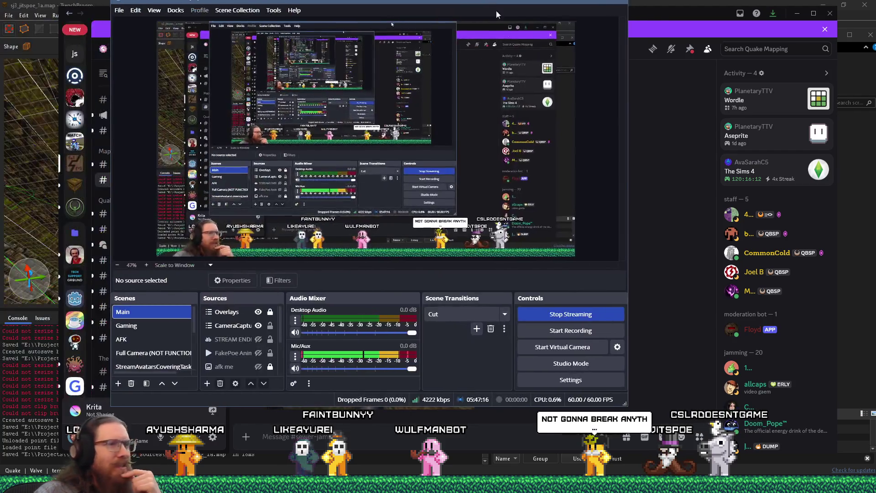
pyautogui.moveTo(487, 6)
pyautogui.mouseDown()
pyautogui.moveTo(502, 12)
pyautogui.moveTo(467, 17)
pyautogui.mouseUp()
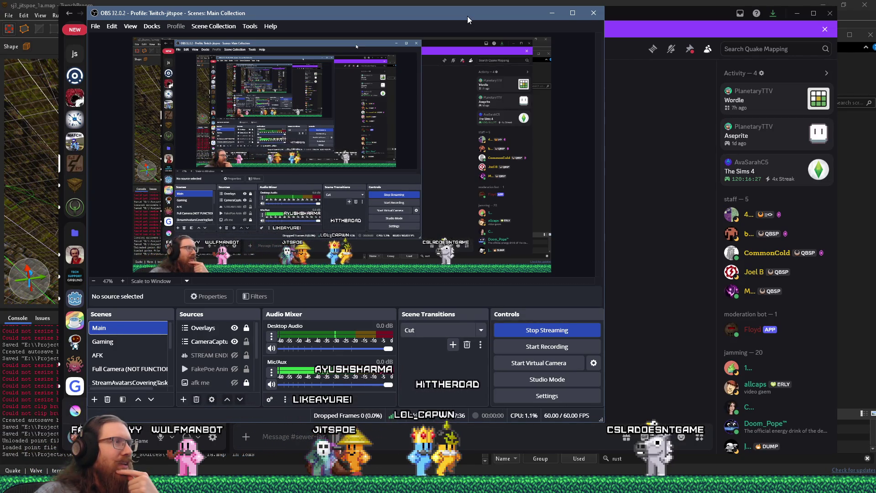
pyautogui.moveTo(467, 16)
pyautogui.mouseDown()
pyautogui.moveTo(440, 25)
pyautogui.moveTo(449, 27)
pyautogui.mouseUp()
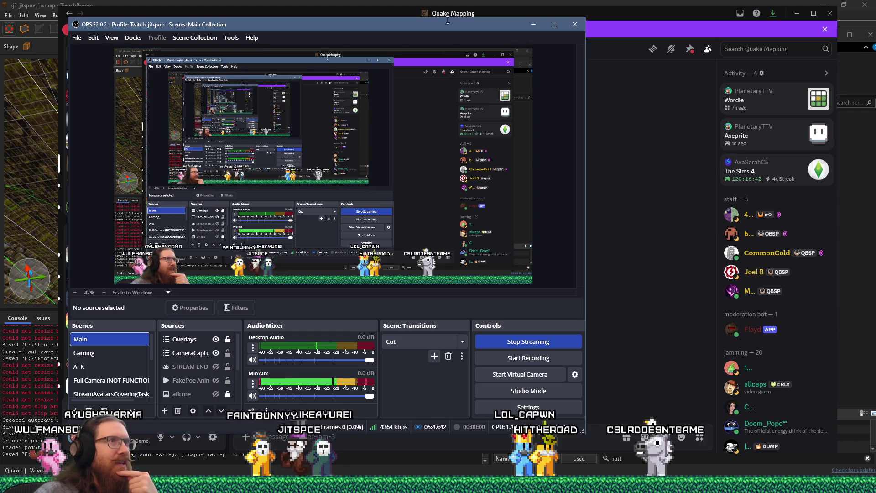
pyautogui.click(447, 18)
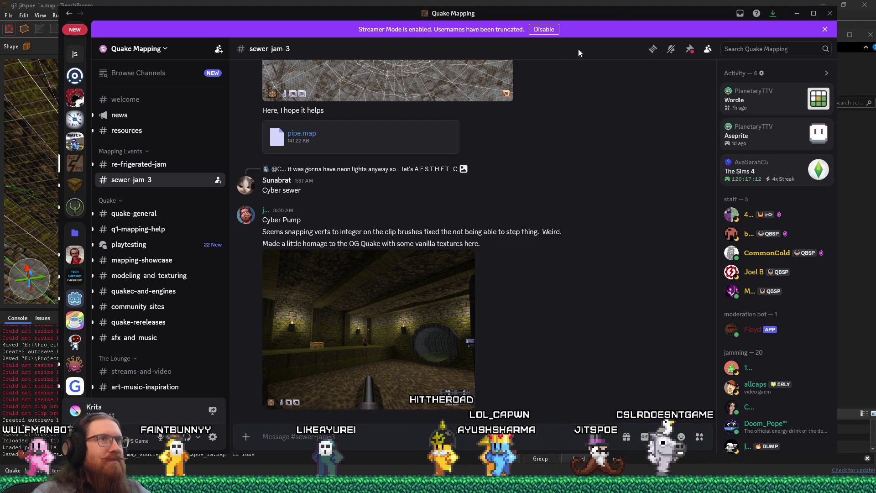
pyautogui.click(797, 13)
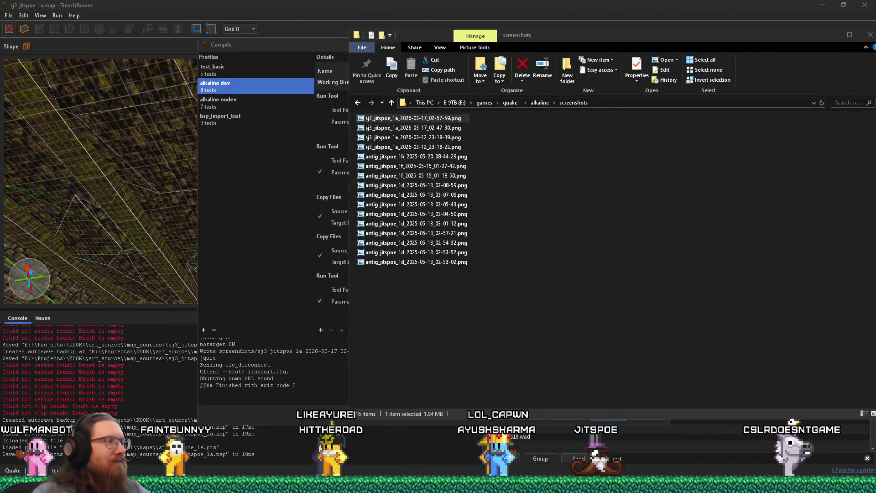
# Step: Bring TrenchBroom forward, close the Compile dialog, and frame the room with the rock brush and pickups
pyautogui.click(159, 4)
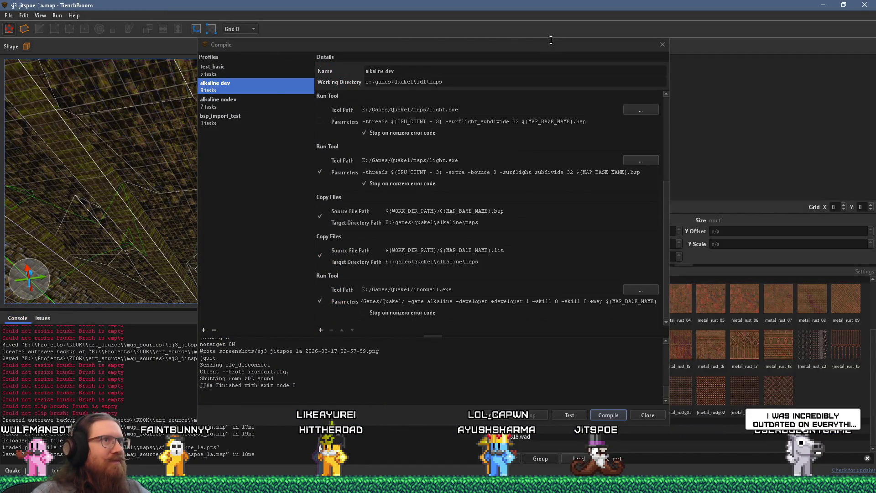
pyautogui.moveTo(551, 43); pyautogui.dragTo(651, 63)
pyautogui.click(762, 55)
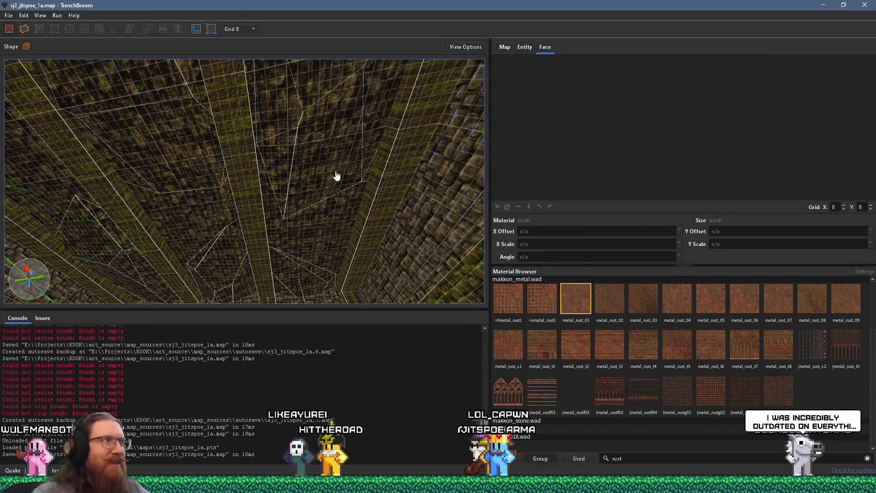
pyautogui.moveTo(294, 118)
pyautogui.mouseDown()
pyautogui.moveTo(236, 129)
pyautogui.moveTo(297, 108)
pyautogui.moveTo(231, 186)
pyautogui.moveTo(254, 130)
pyautogui.moveTo(256, 95)
pyautogui.moveTo(273, 124)
pyautogui.moveTo(254, 184)
pyautogui.moveTo(274, 139)
pyautogui.moveTo(262, 119)
pyautogui.moveTo(269, 119)
pyautogui.moveTo(262, 132)
pyautogui.moveTo(278, 110)
pyautogui.moveTo(207, 78)
pyautogui.moveTo(218, 328)
pyautogui.moveTo(238, 135)
pyautogui.moveTo(207, 124)
pyautogui.moveTo(210, 170)
pyautogui.moveTo(236, 92)
pyautogui.mouseUp()
# Step: Mirror the func_detail rock brush with Flip and check its new placement along the sewer wall
pyautogui.click(178, 28)
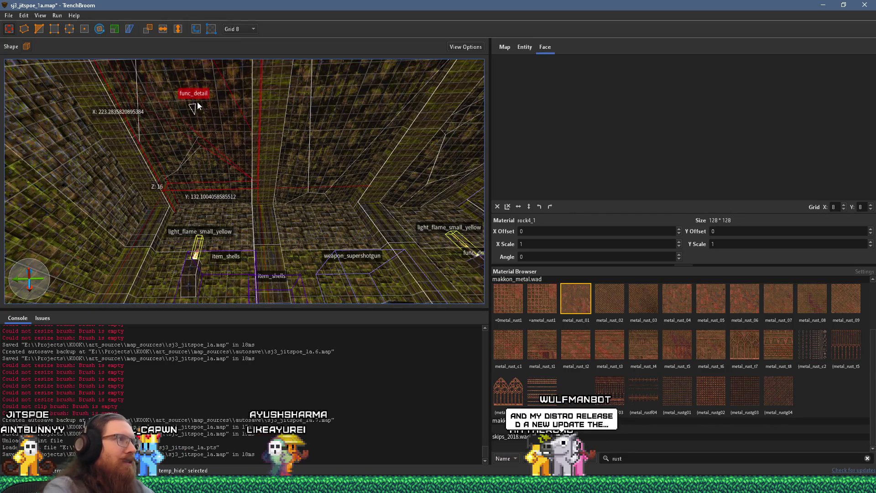
pyautogui.moveTo(162, 198)
pyautogui.mouseDown()
pyautogui.moveTo(246, 198)
pyautogui.moveTo(269, 210)
pyautogui.moveTo(192, 66)
pyautogui.mouseUp()
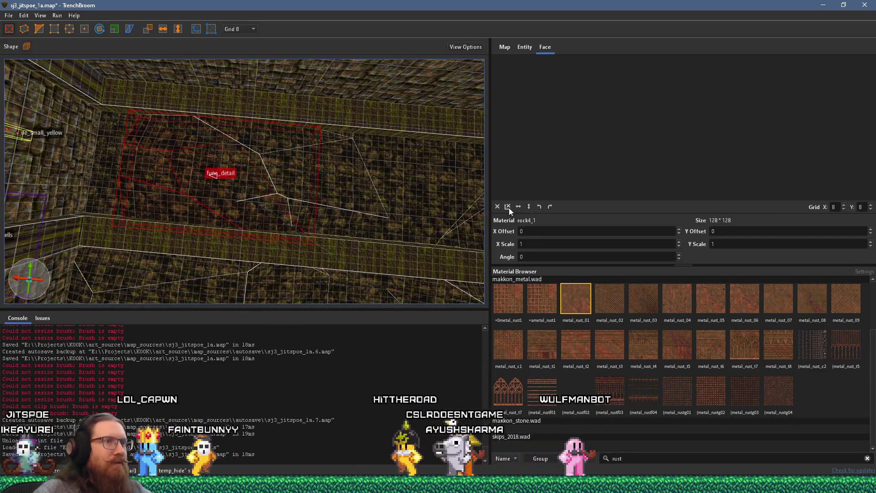
pyautogui.moveTo(320, 173)
pyautogui.mouseDown()
pyautogui.moveTo(260, 157)
pyautogui.moveTo(300, 113)
pyautogui.moveTo(212, 133)
pyautogui.moveTo(114, 108)
pyautogui.moveTo(172, 118)
pyautogui.moveTo(133, 143)
pyautogui.moveTo(210, 137)
pyautogui.moveTo(243, 233)
pyautogui.mouseUp()
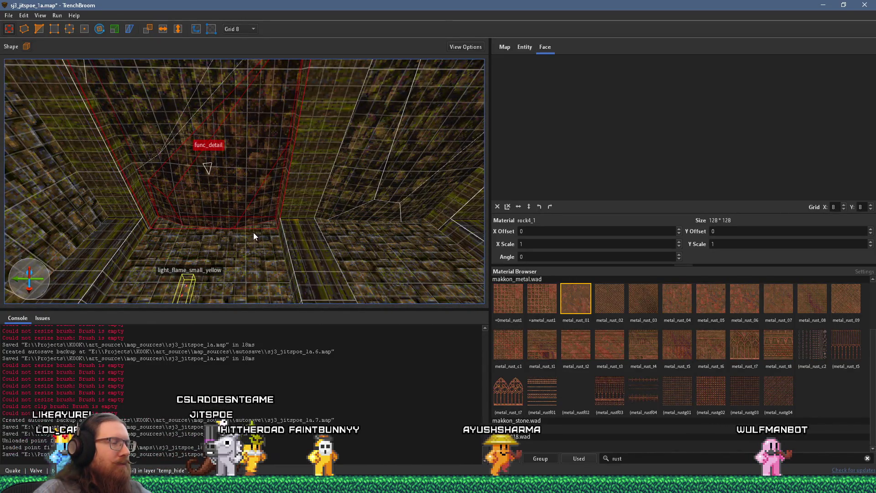
pyautogui.scroll(3, 253, 232)
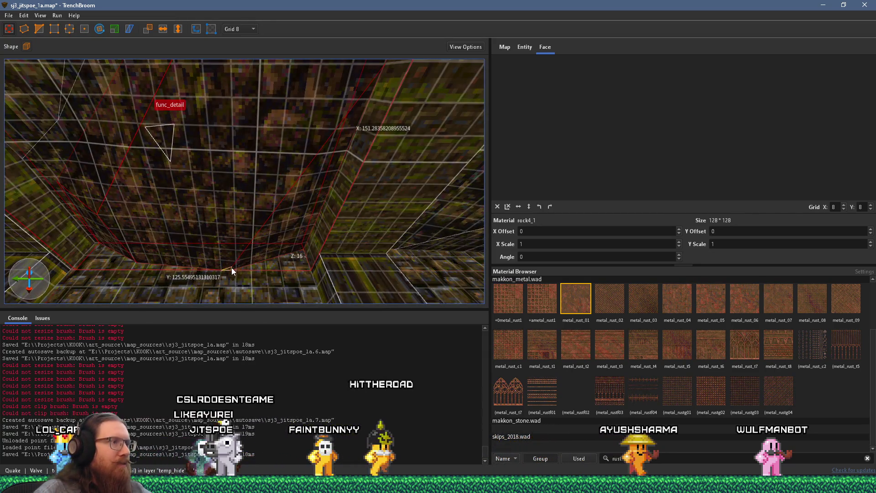
pyautogui.scroll(-5, 230, 264)
# Step: Deselect and reselect the func_detail brush, inspecting it against the walls, floor and ceiling
pyautogui.press('Escape')
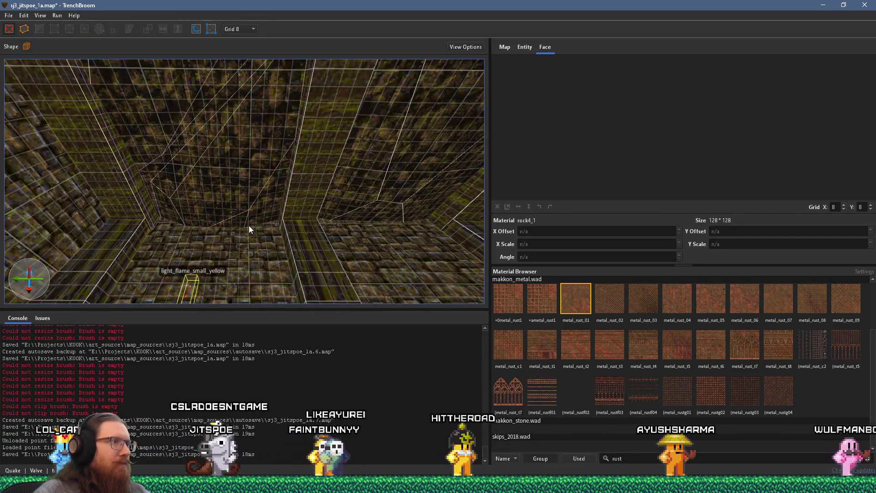
pyautogui.moveTo(263, 186)
pyautogui.mouseDown()
pyautogui.moveTo(262, 170)
pyautogui.moveTo(251, 197)
pyautogui.moveTo(223, 216)
pyautogui.moveTo(233, 194)
pyautogui.moveTo(310, 174)
pyautogui.moveTo(312, 154)
pyautogui.moveTo(292, 171)
pyautogui.moveTo(271, 170)
pyautogui.moveTo(239, 78)
pyautogui.moveTo(253, 59)
pyautogui.mouseUp()
pyautogui.click(312, 155)
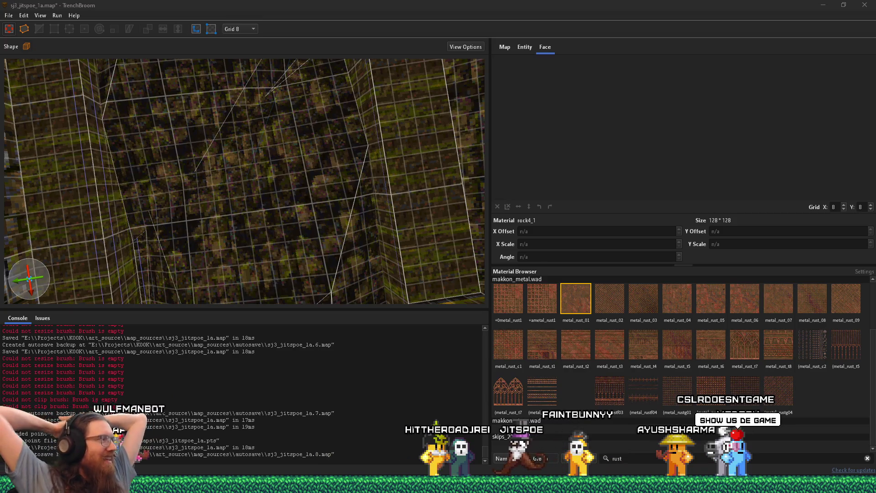
pyautogui.moveTo(327, 219)
pyautogui.mouseDown()
pyautogui.moveTo(327, 248)
pyautogui.moveTo(326, 231)
pyautogui.moveTo(231, 149)
pyautogui.mouseUp()
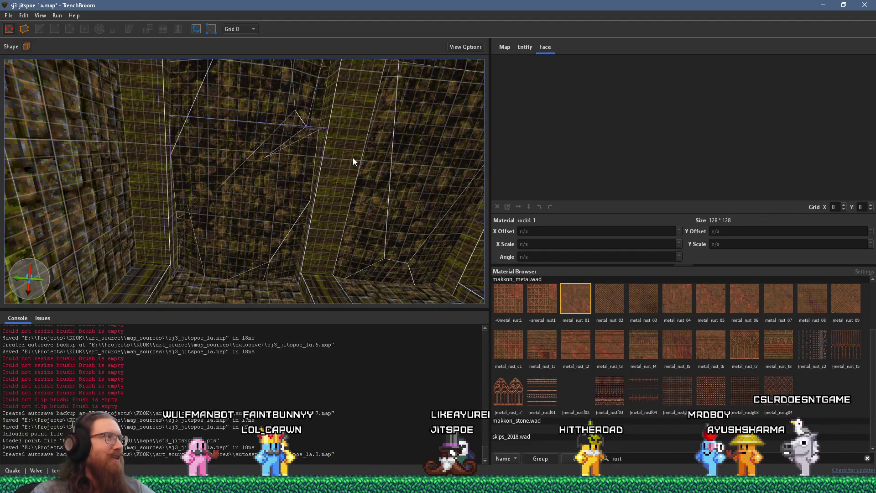
pyautogui.moveTo(325, 162)
pyautogui.mouseDown()
pyautogui.moveTo(283, 177)
pyautogui.moveTo(284, 109)
pyautogui.mouseUp()
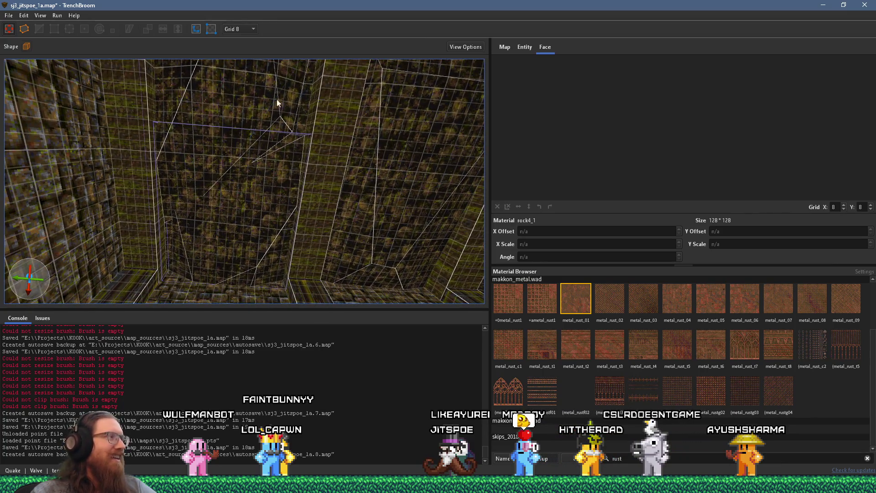
# Step: Save the map and bring up the compile settings
pyautogui.click(9, 15)
pyautogui.click(22, 61)
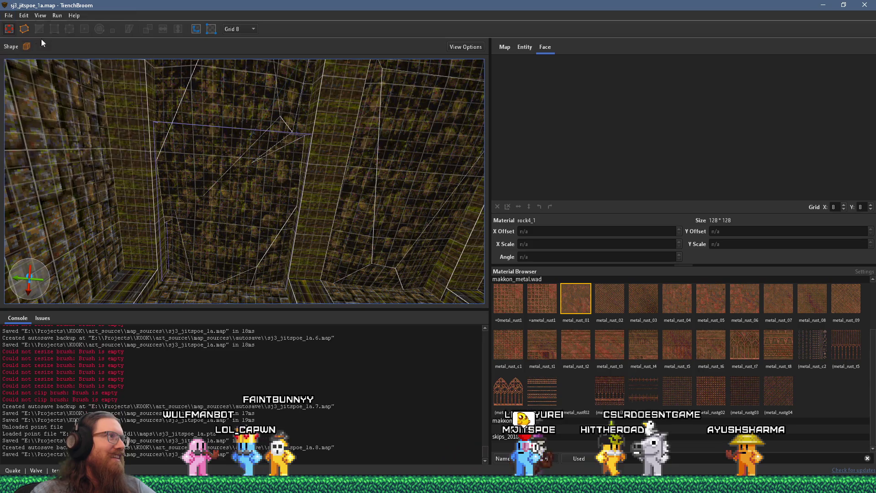
pyautogui.click(57, 15)
pyautogui.click(73, 26)
# Step: Launch the alkaline dev compile and move the compile window up and to the right
pyautogui.click(607, 415)
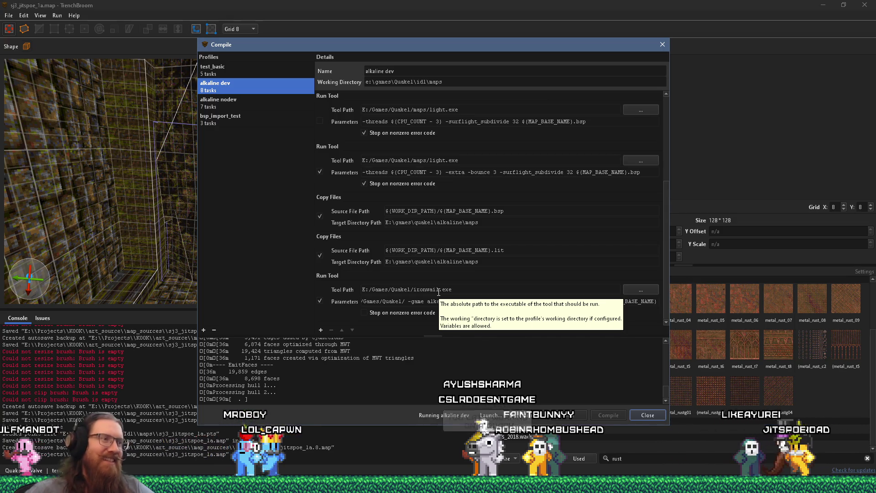
pyautogui.moveTo(522, 42); pyautogui.dragTo(568, 26)
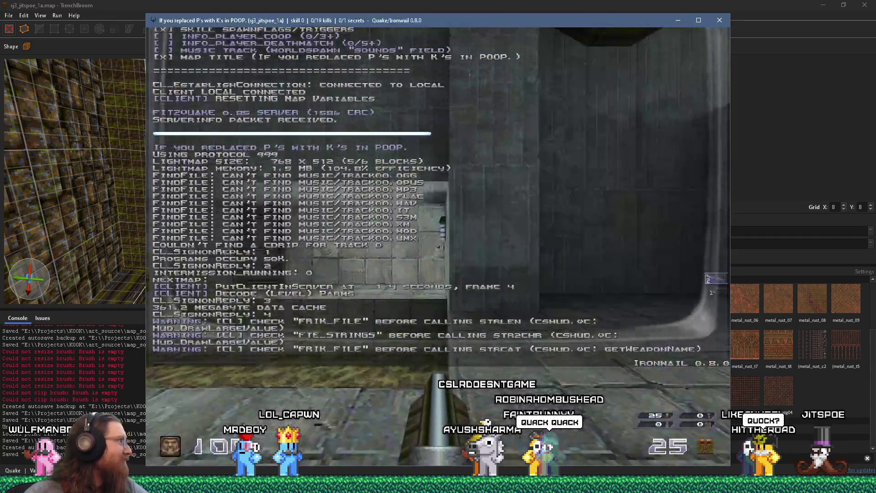
# Step: Walk through the lit doorway, past the pipe ledge and pillar, into the large arched room
pyautogui.press('w')
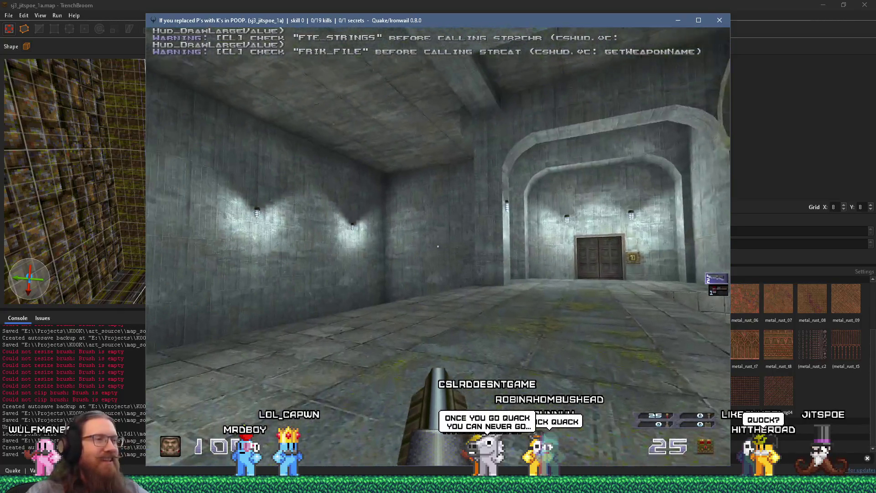
pyautogui.press('w')
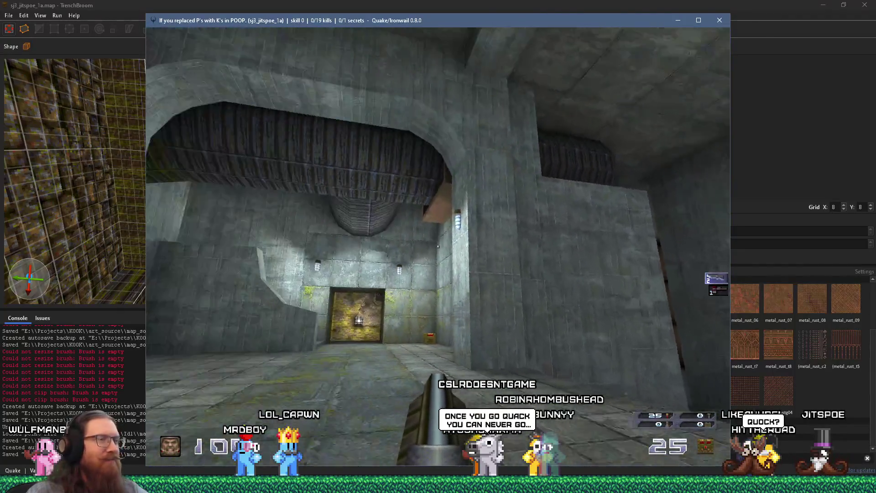
pyautogui.press('w')
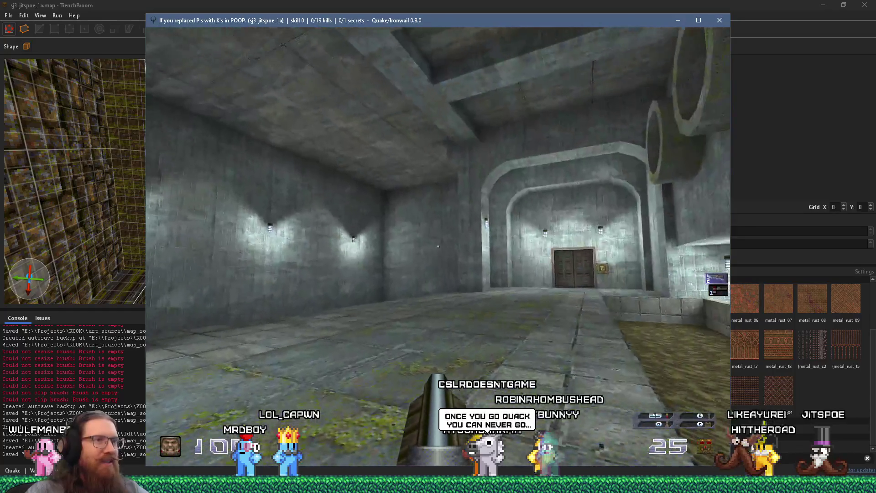
pyautogui.press('w')
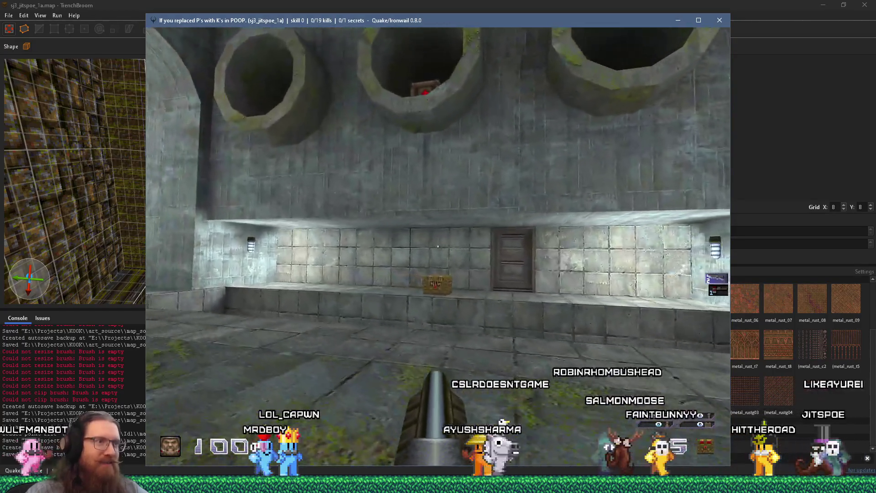
pyautogui.press('w')
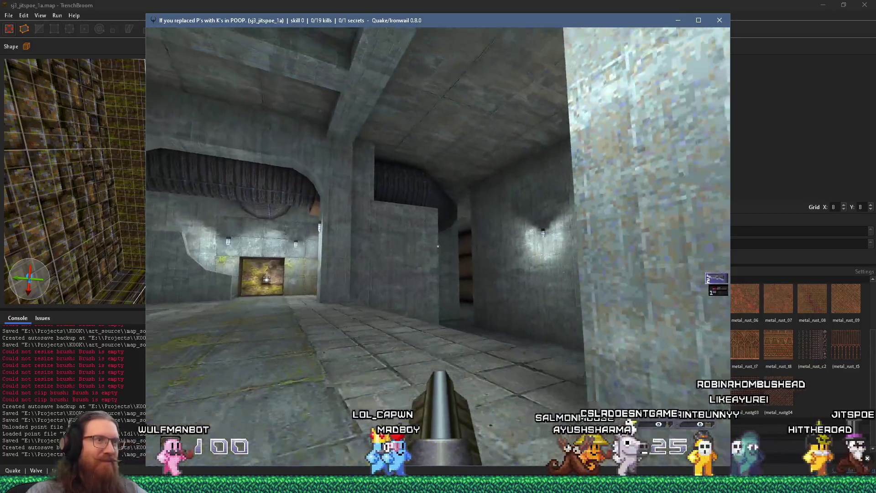
pyautogui.press('w')
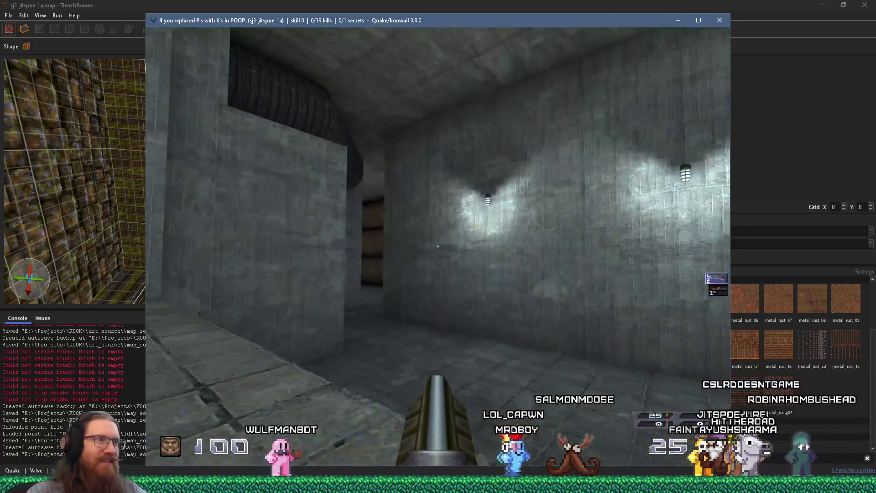
pyautogui.press('w')
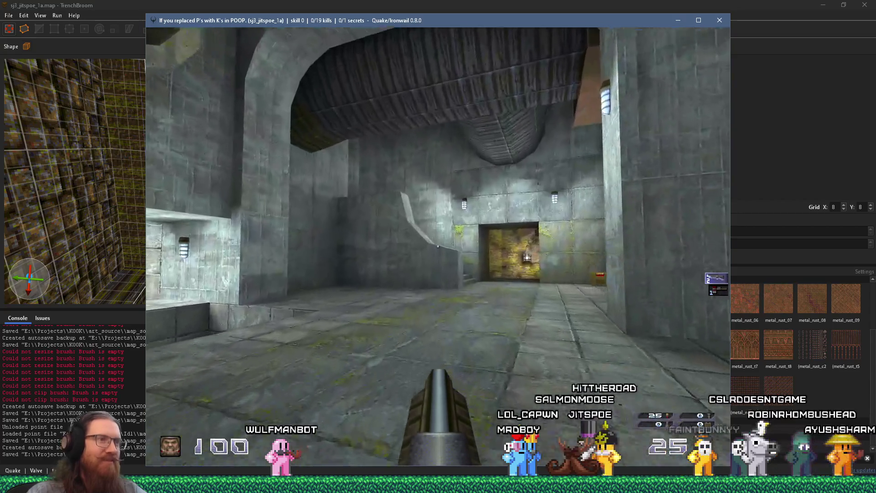
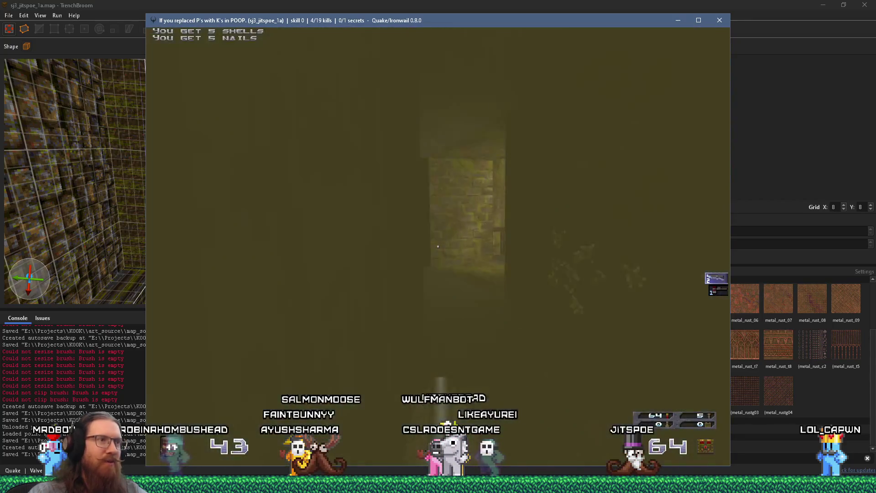
# Step: Push from the balcony through the tunnel to the brick room, die to the Ogre, and respawn
pyautogui.press('w')
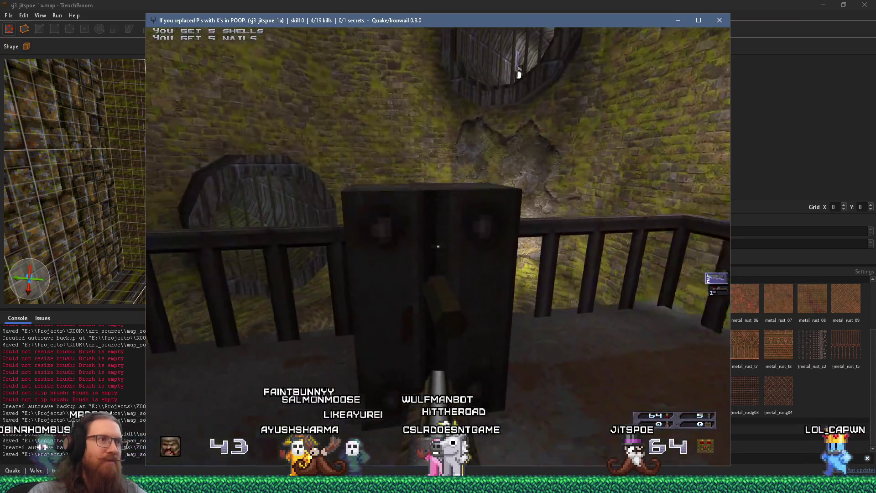
pyautogui.press('w')
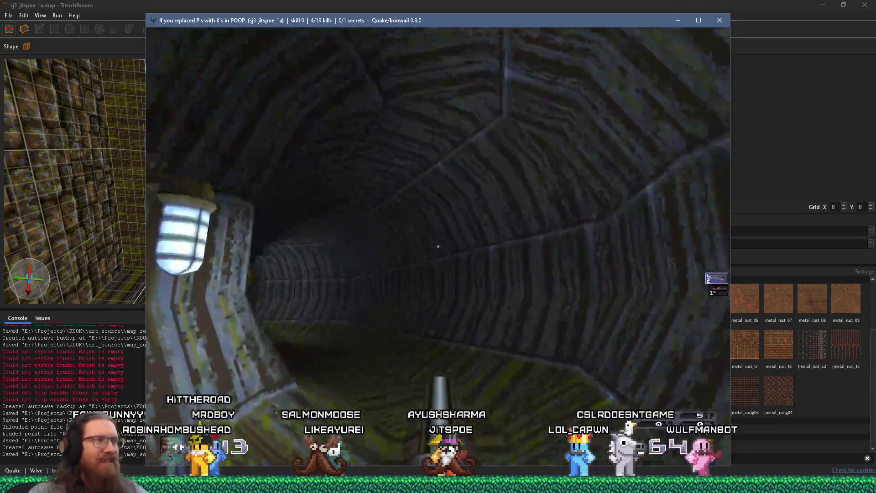
pyautogui.press('w')
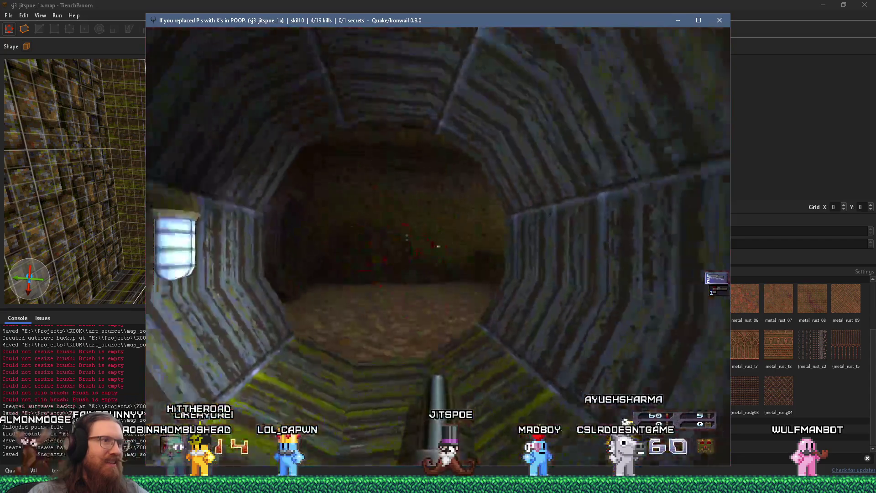
pyautogui.press('s')
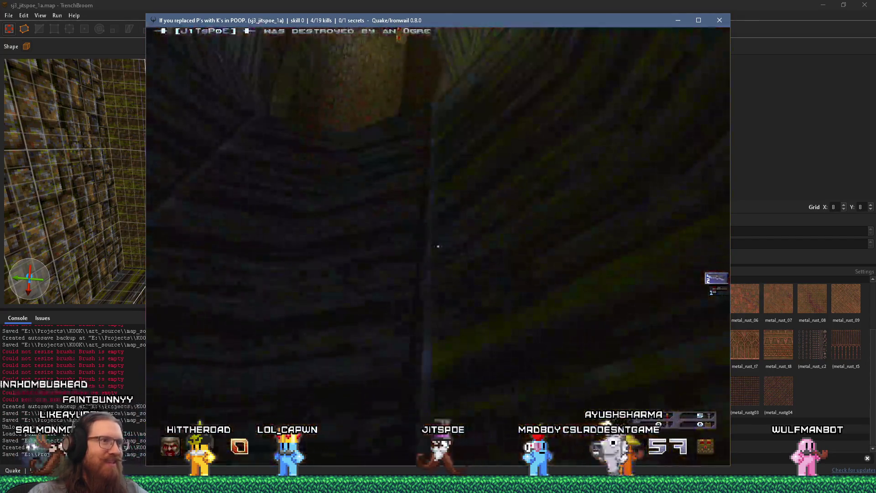
pyautogui.press('space')
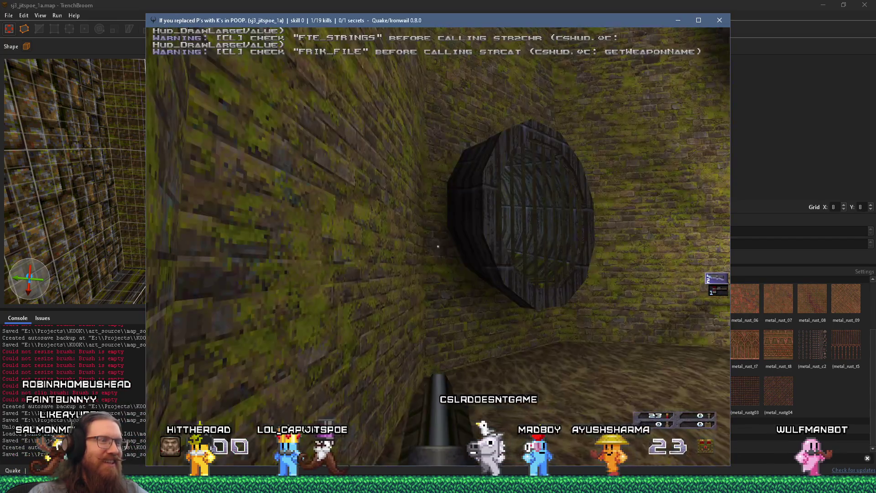
# Step: Shoot enemies in the large room and grab the nailgun to finish them off
pyautogui.press('w')
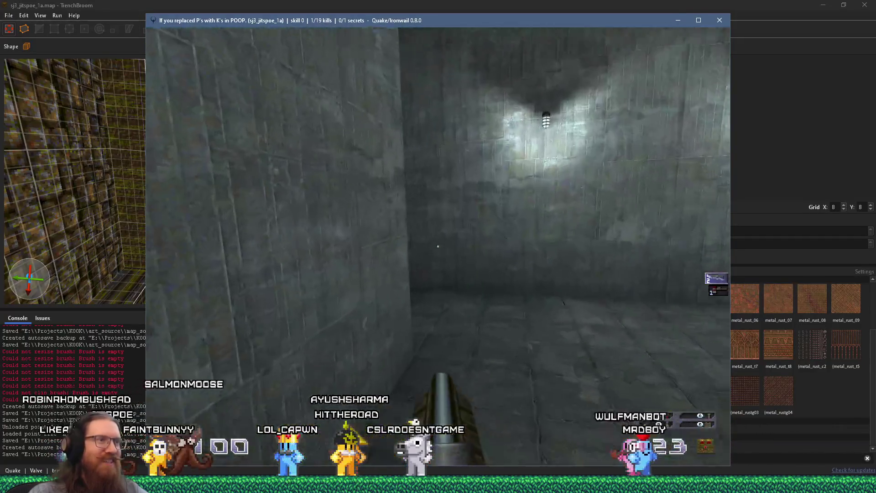
pyautogui.press('w')
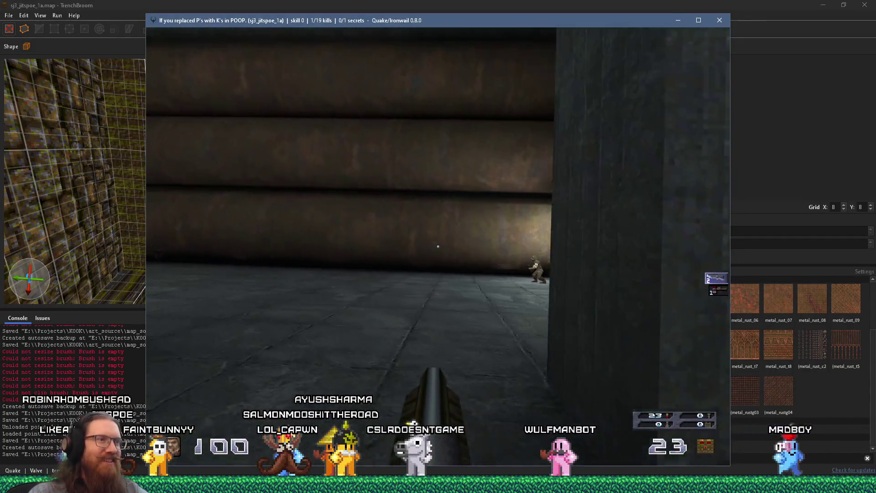
pyautogui.click(438, 247)
pyautogui.press('w')
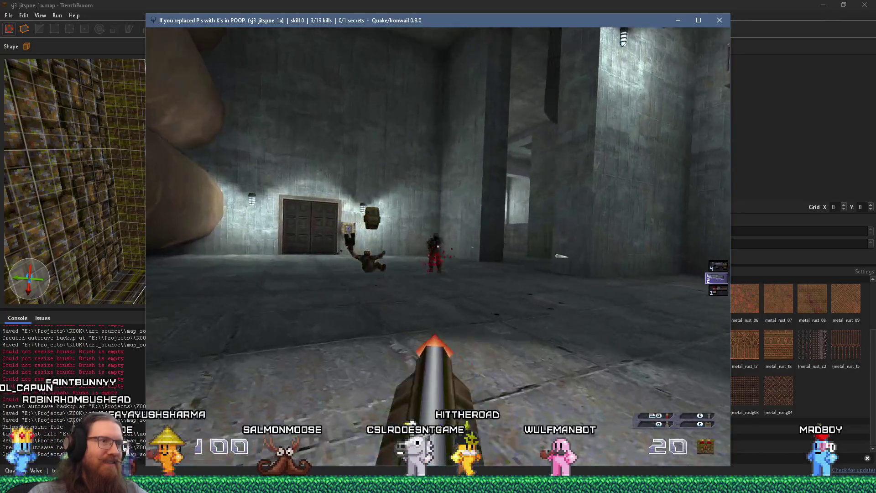
pyautogui.click(438, 247)
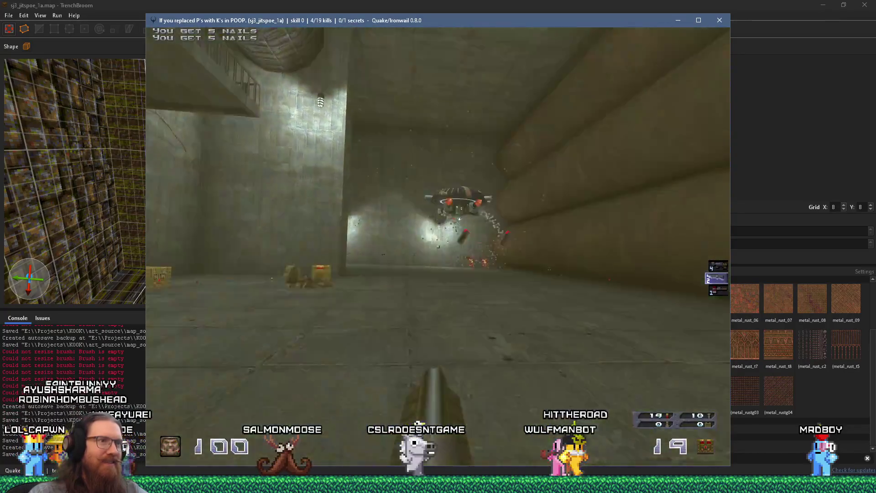
pyautogui.click(437, 247)
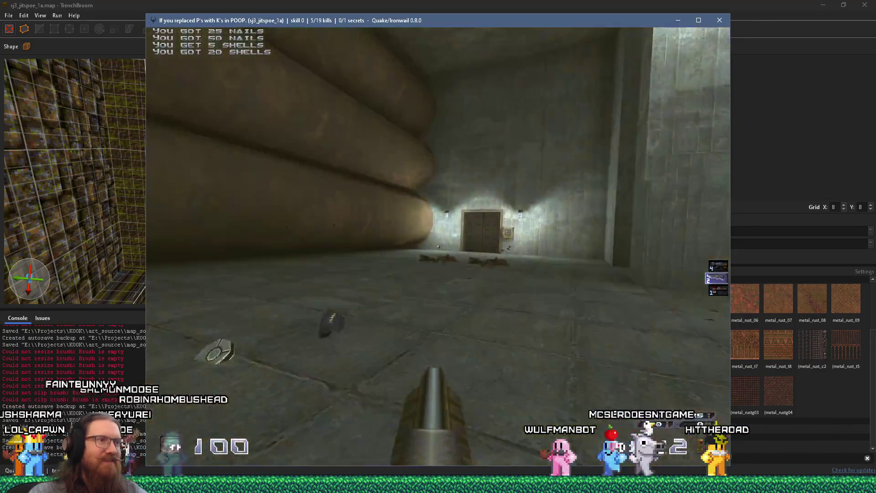
# Step: Try the locked double door, then explore the stair room and grate tunnel back to the balcony
pyautogui.press('w')
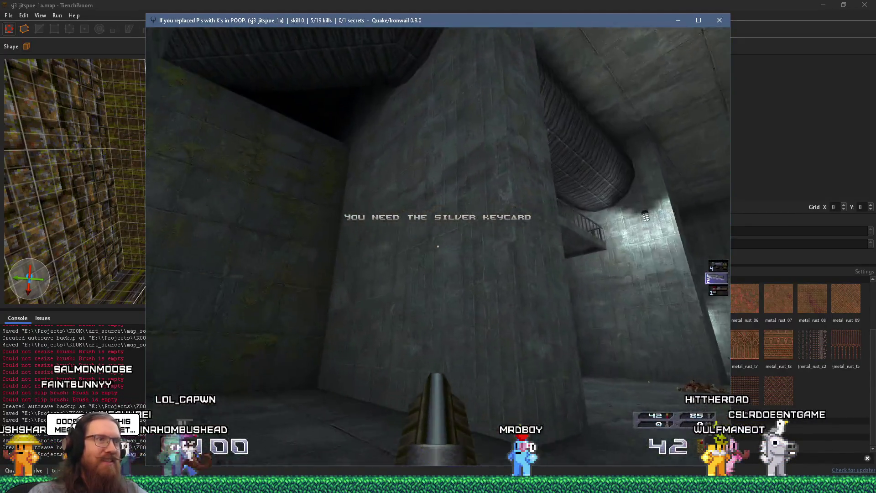
pyautogui.press('w')
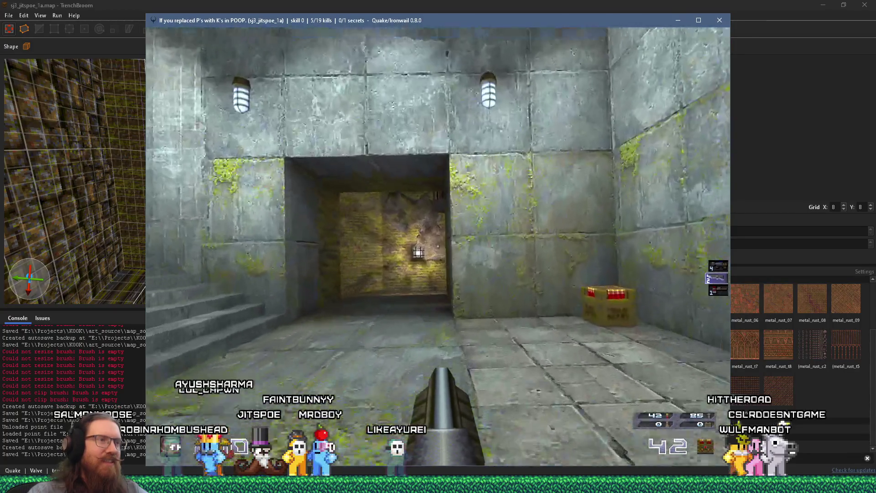
pyautogui.press('w')
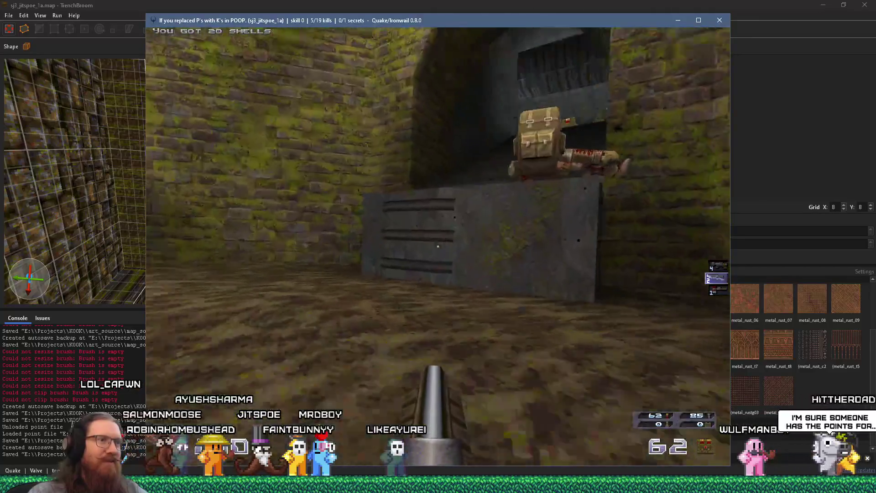
pyautogui.press('w')
pyautogui.press('w')
pyautogui.press('w')
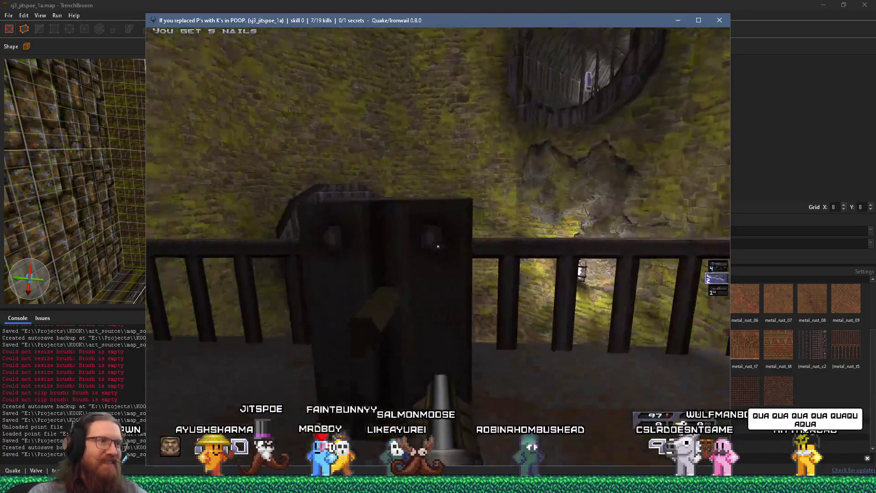
pyautogui.press('w')
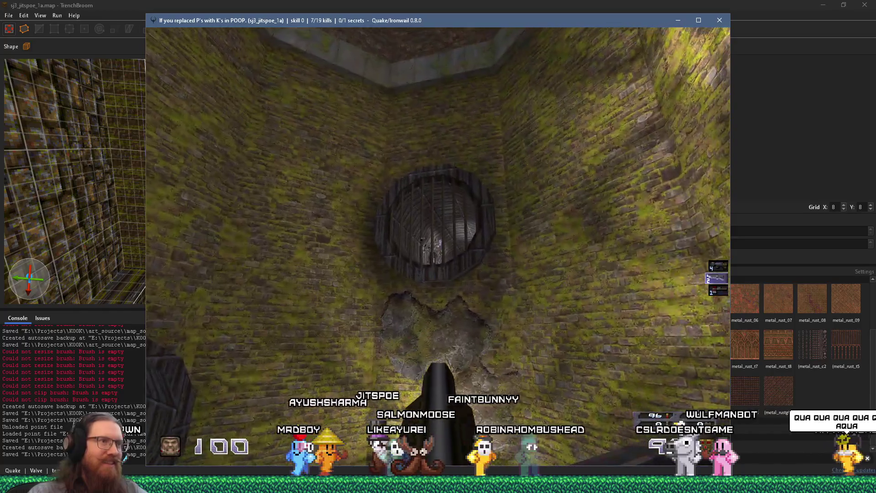
pyautogui.press('w')
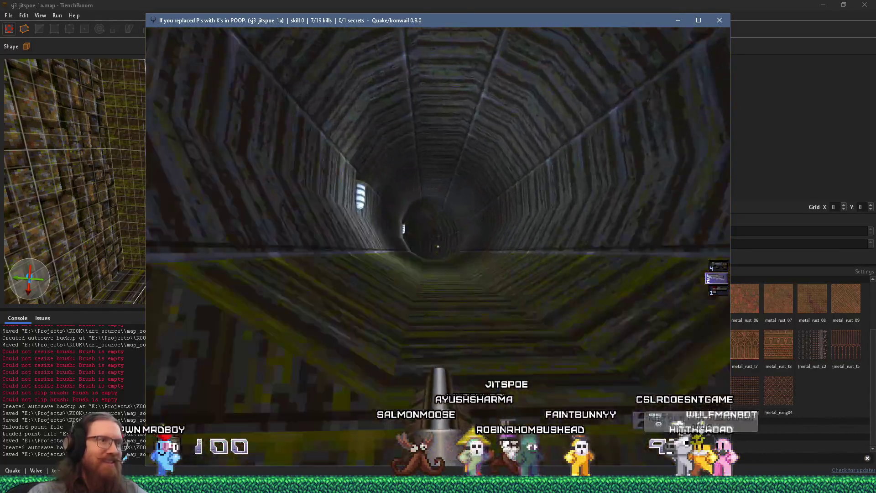
# Step: Clear the curved tunnel and collect the Double-barrelled Shotgun and rockets in the stone room
pyautogui.press('w')
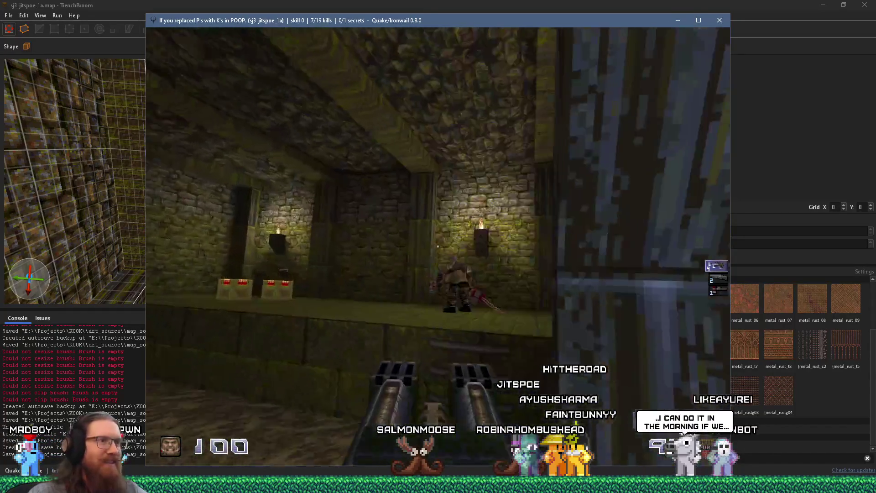
pyautogui.press('w')
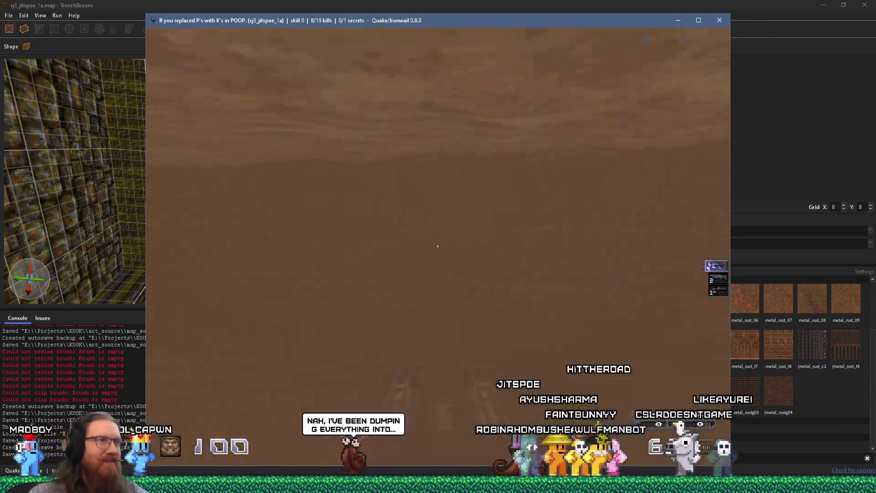
pyautogui.press('w')
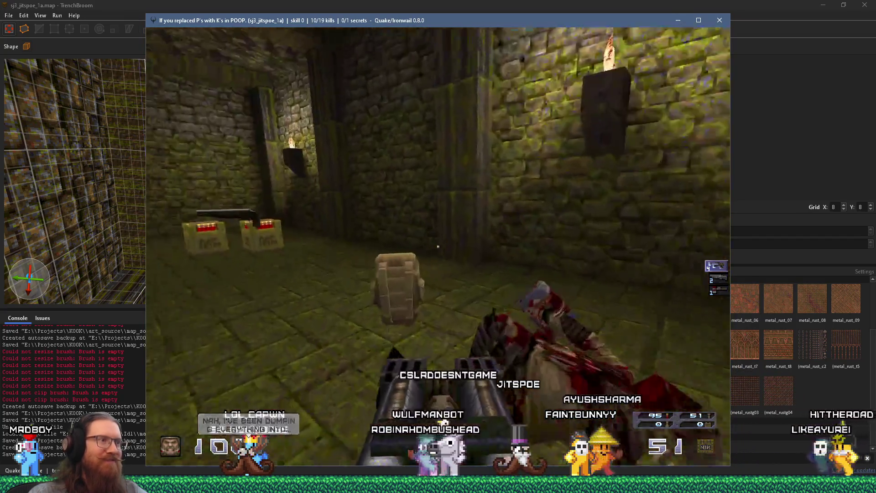
pyautogui.press('w')
pyautogui.press('w')
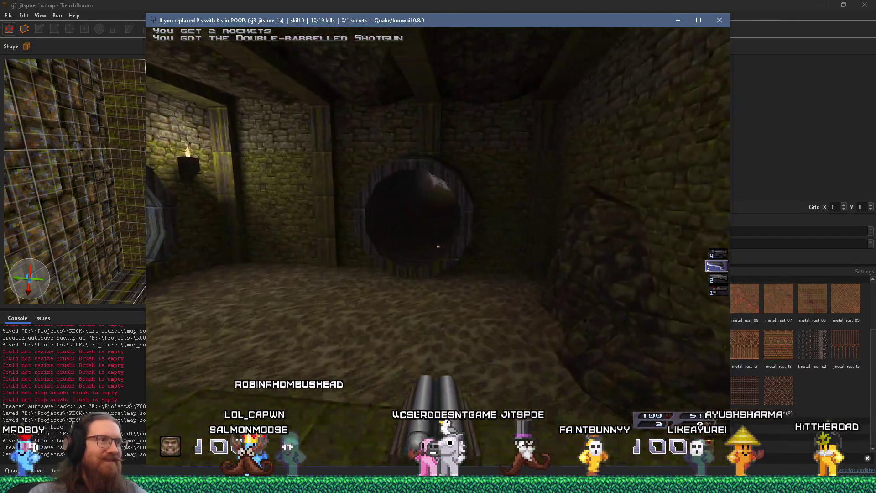
pyautogui.press('w')
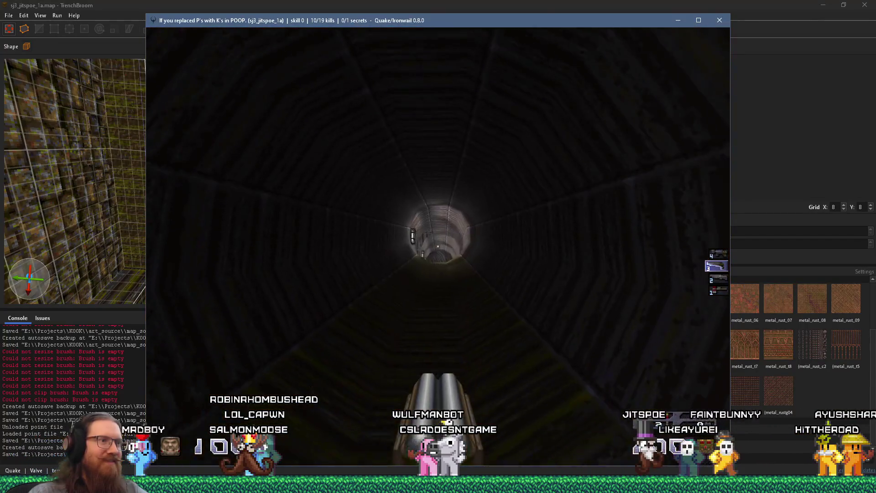
pyautogui.press('w')
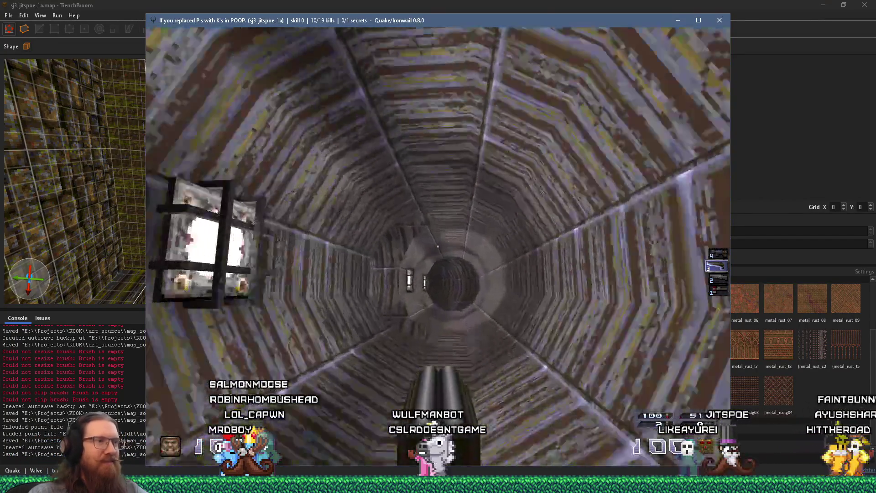
# Step: Follow the octagonal pipe to its end and collect the silver keycard
pyautogui.press('w')
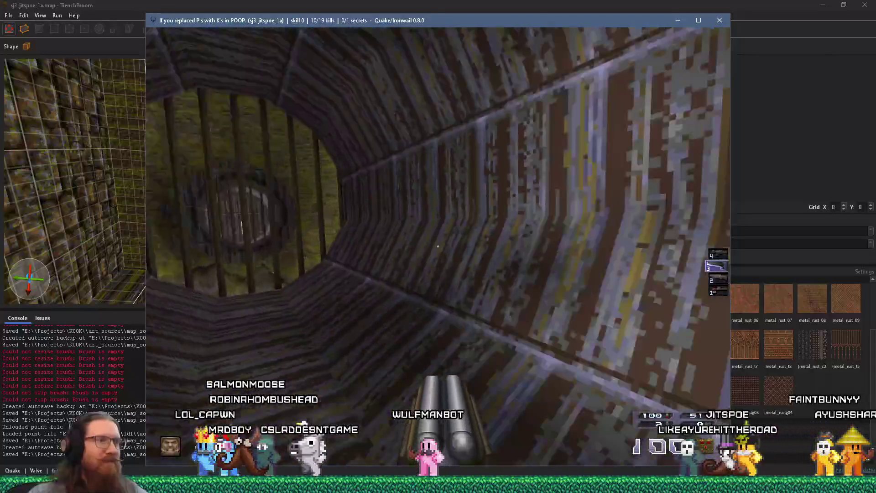
pyautogui.press('w')
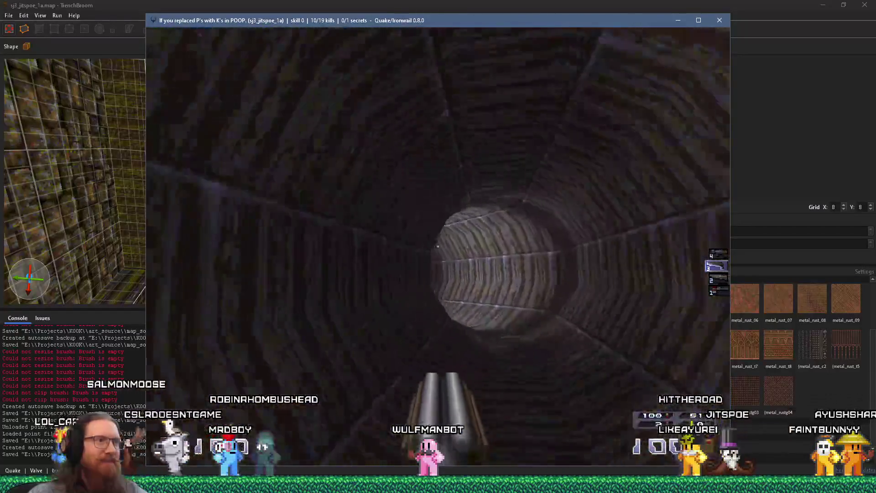
pyautogui.press('w')
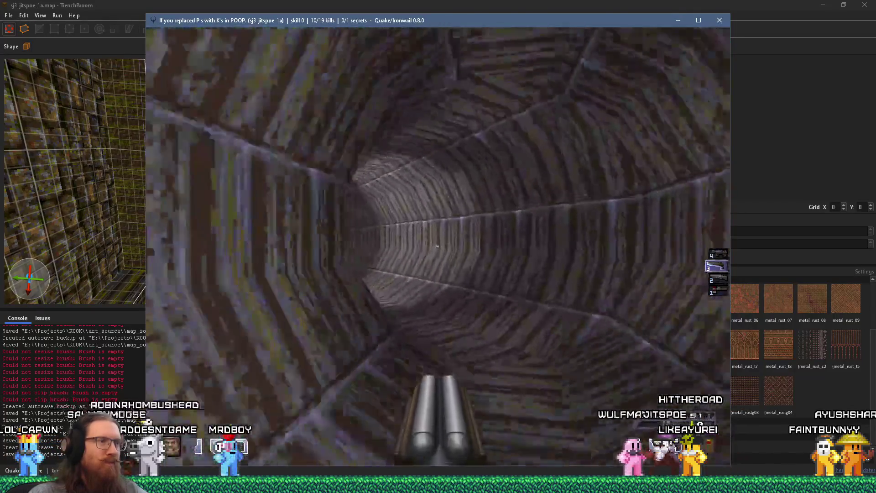
pyautogui.press('w')
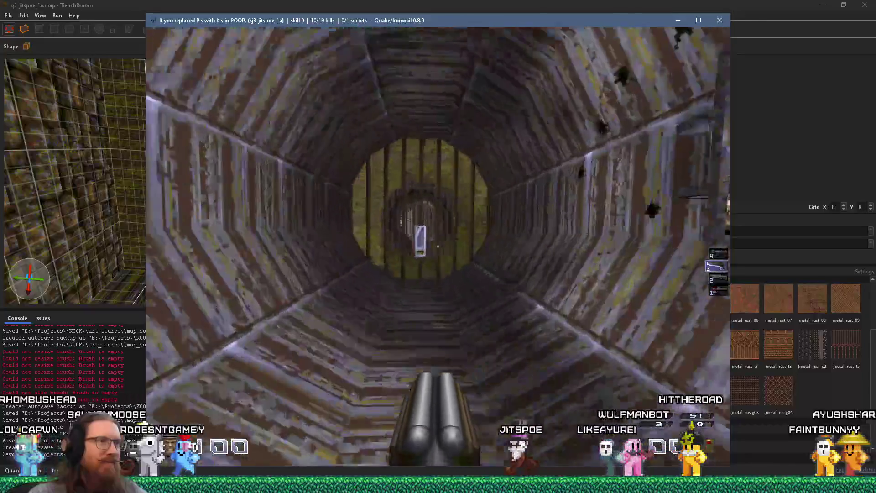
pyautogui.press('w')
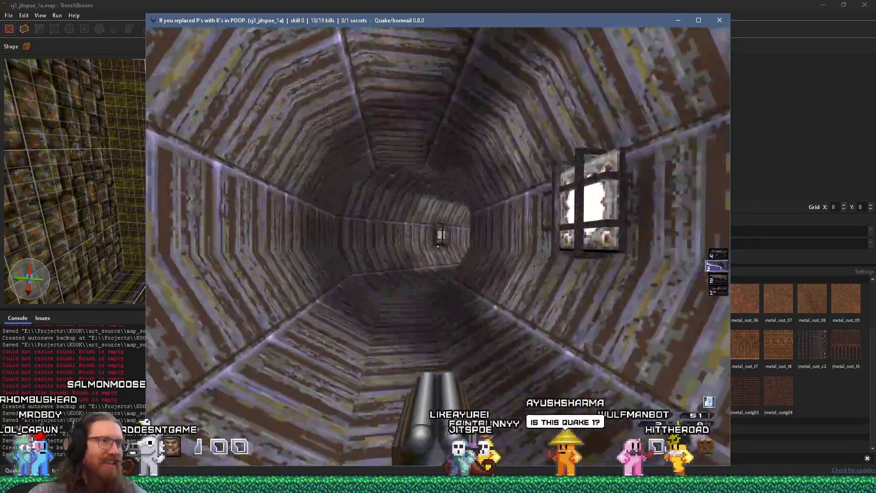
# Step: Return through the octagonal tunnels to the corner with the dark keypad doorway
pyautogui.press('w')
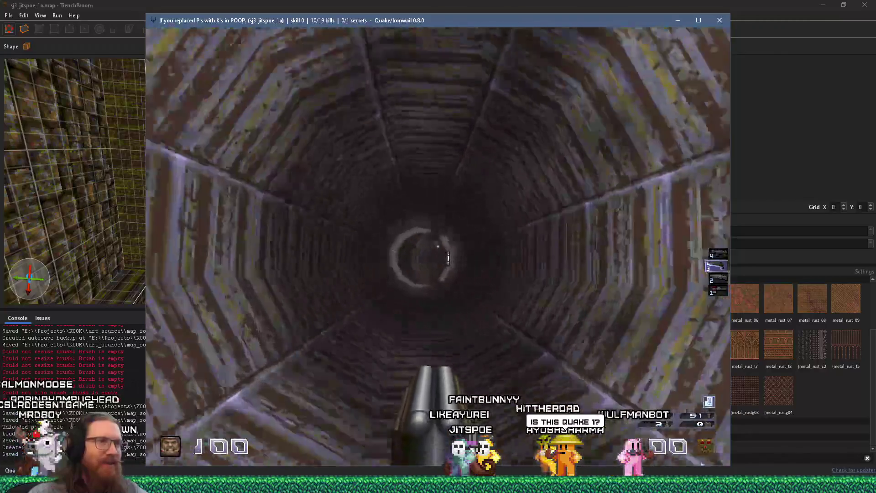
pyautogui.press('w')
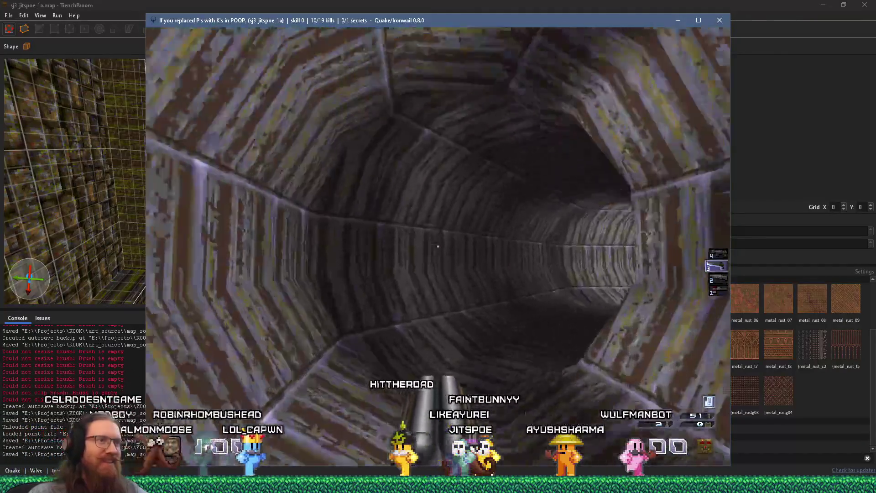
pyautogui.press('w')
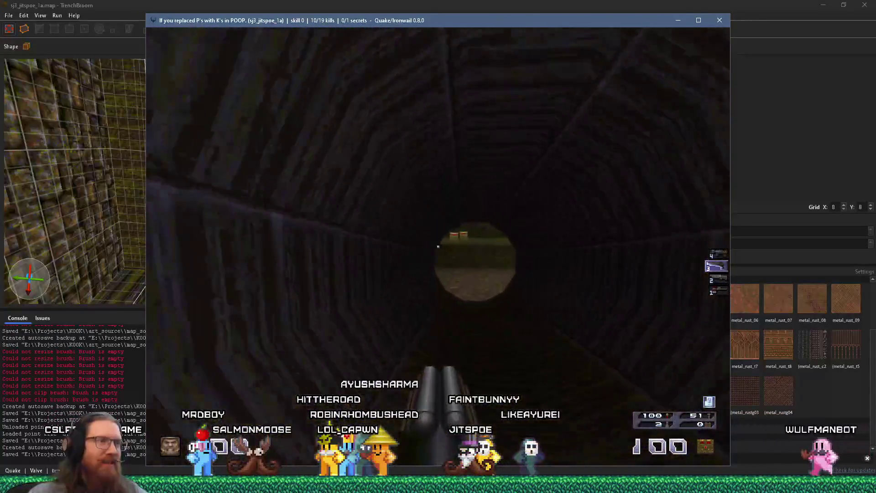
pyautogui.press('w')
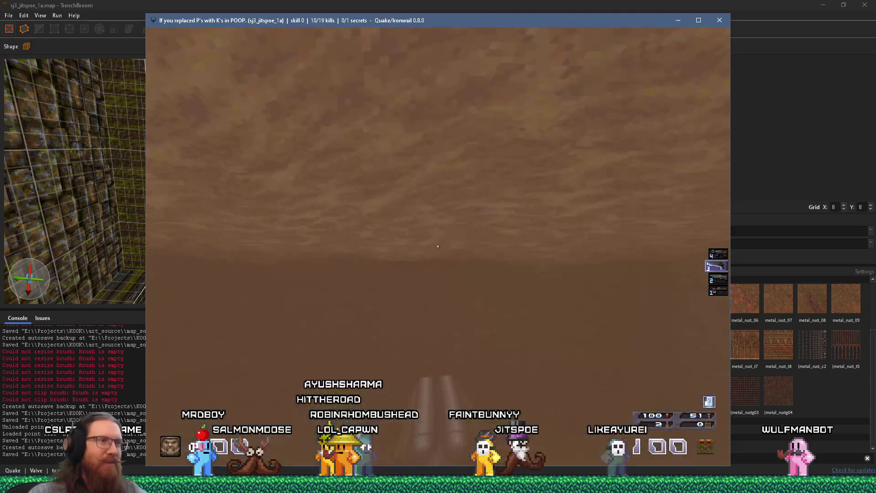
pyautogui.press('w')
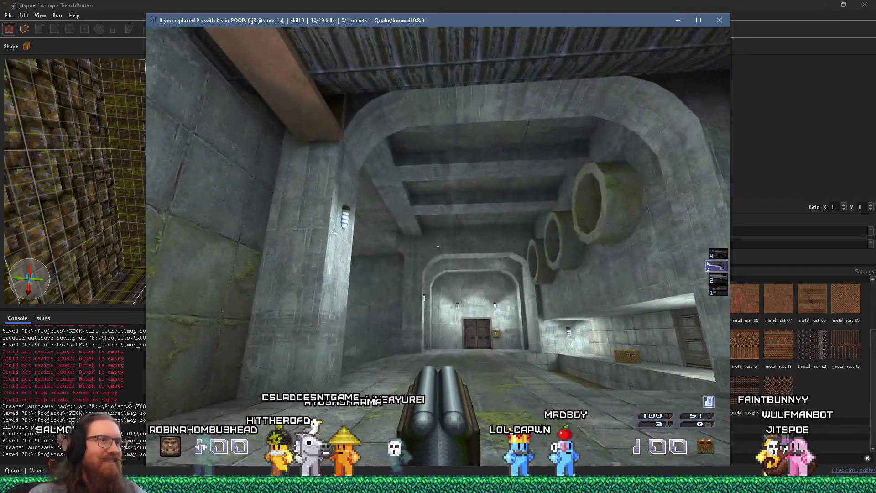
pyautogui.press('w')
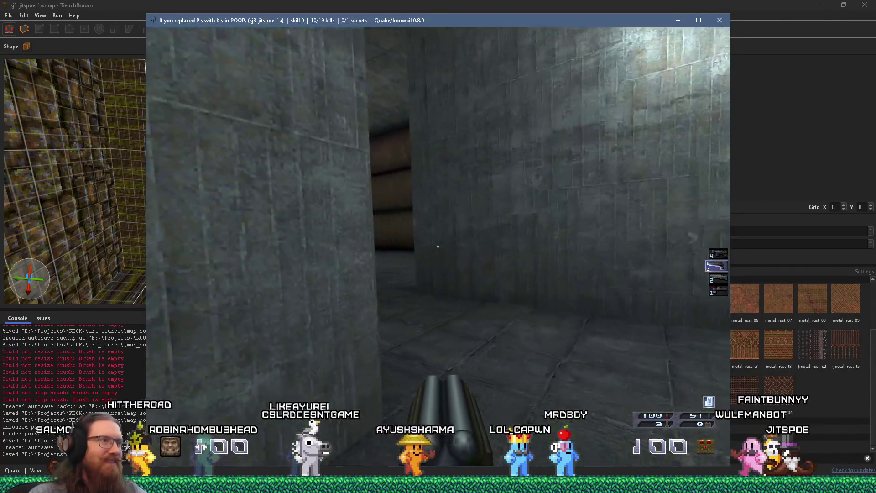
# Step: Go through the keypad door and down the concrete corridor, picking up rockets in the tunnel
pyautogui.press('s')
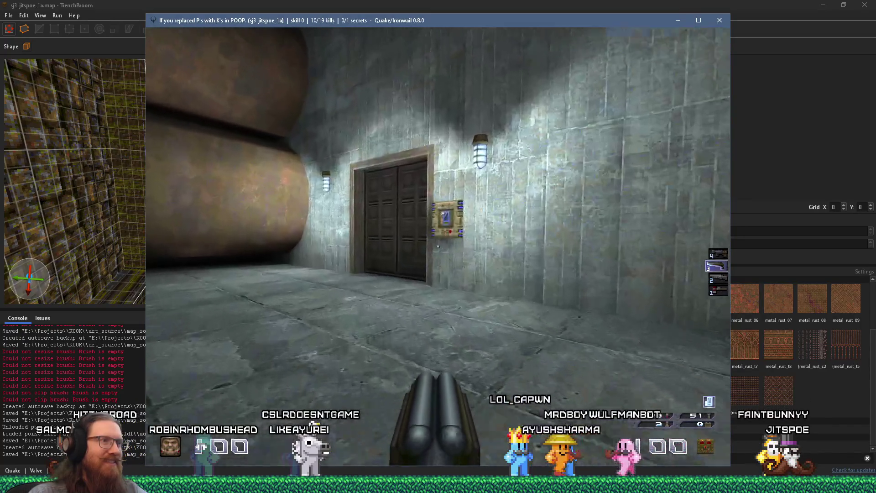
pyautogui.press('s')
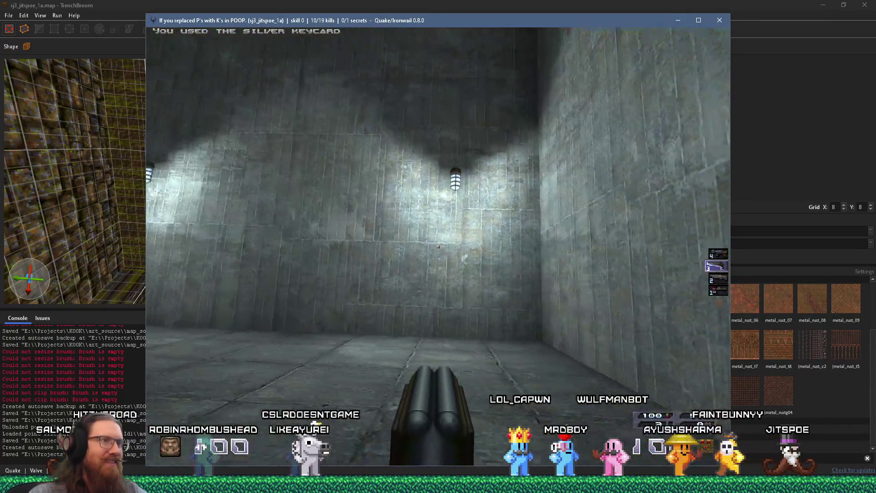
pyautogui.press('Left')
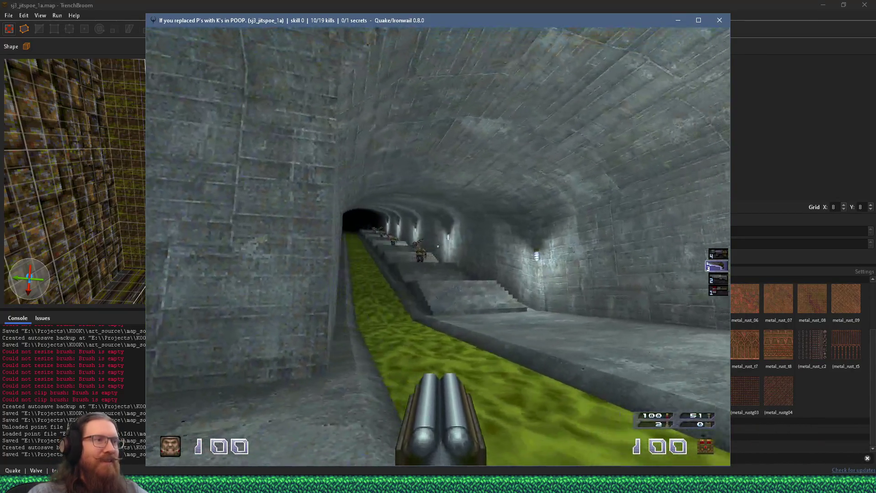
pyautogui.press('Right')
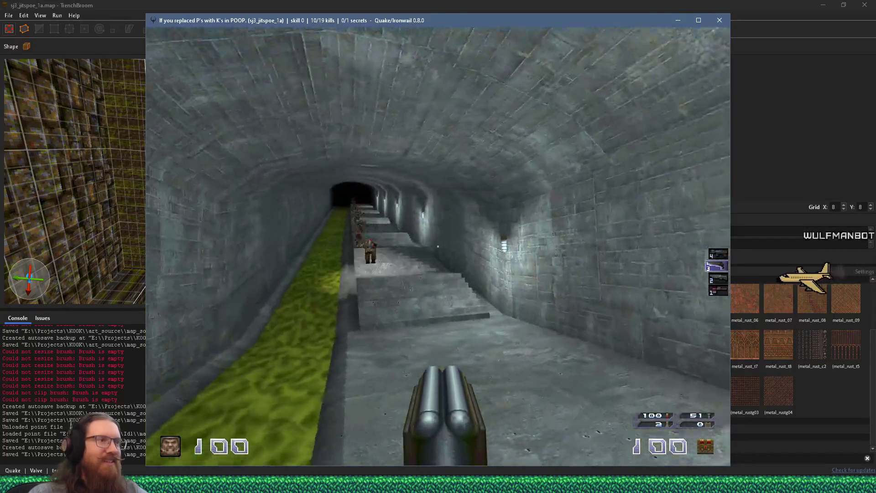
pyautogui.press('Up')
pyautogui.press('Up')
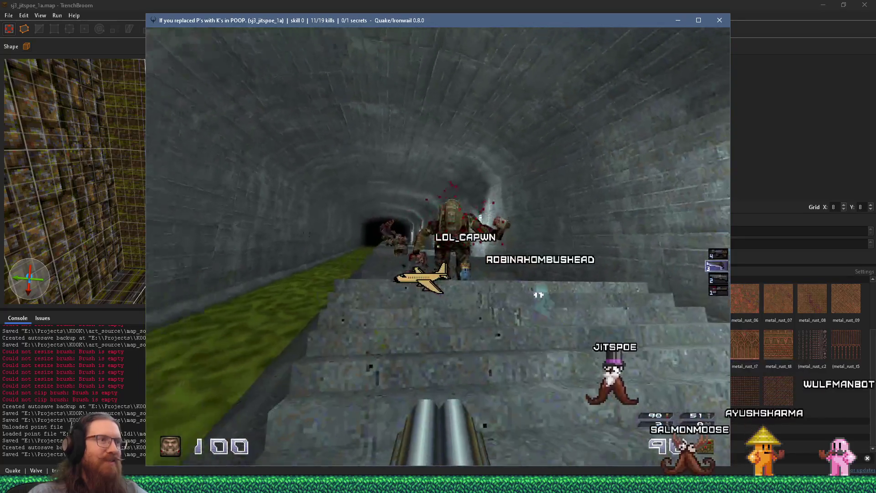
pyautogui.press('Up')
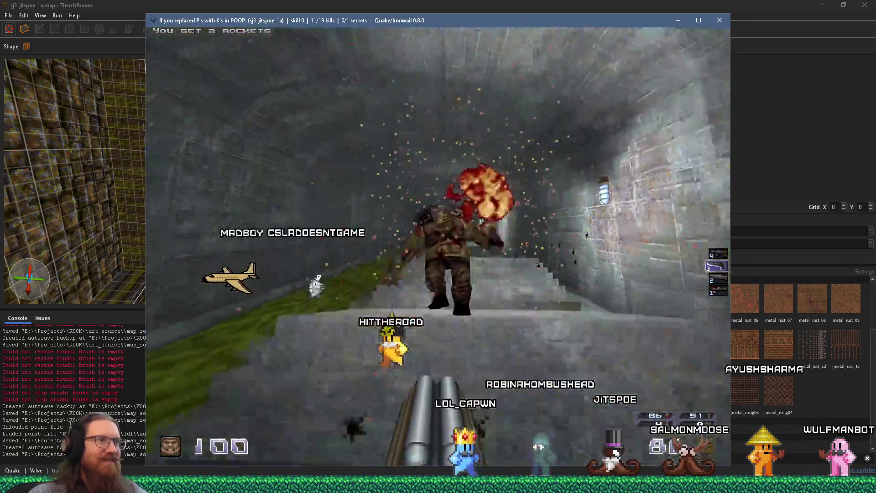
# Step: Kill the ogres on the tunnel stairs with rockets, bringing kills to 15/19
pyautogui.press('ctrl')
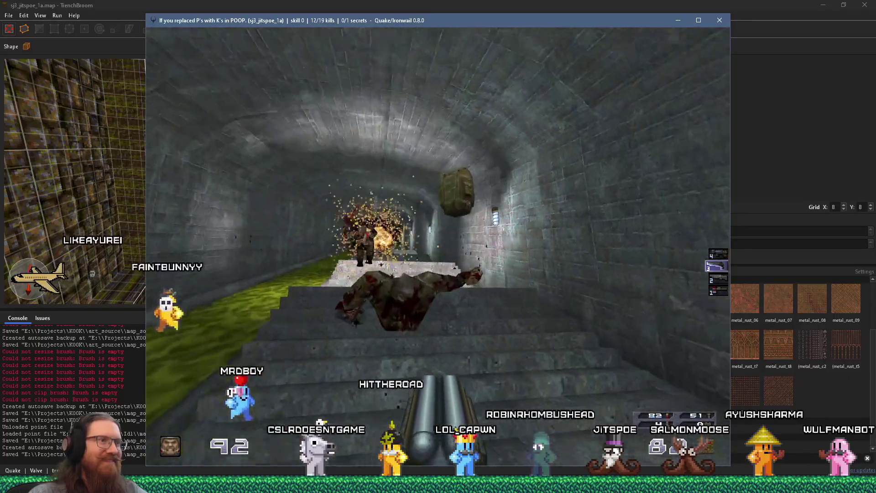
pyautogui.press('Up')
pyautogui.press('ctrl')
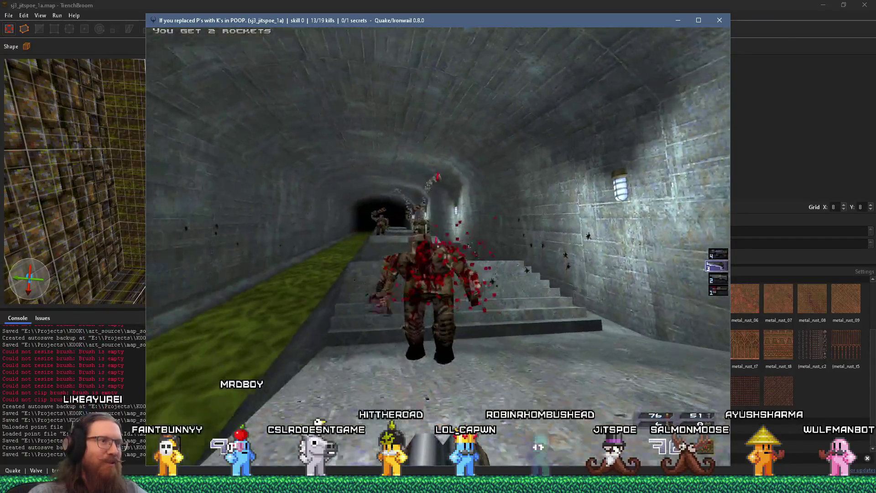
pyautogui.press('ctrl')
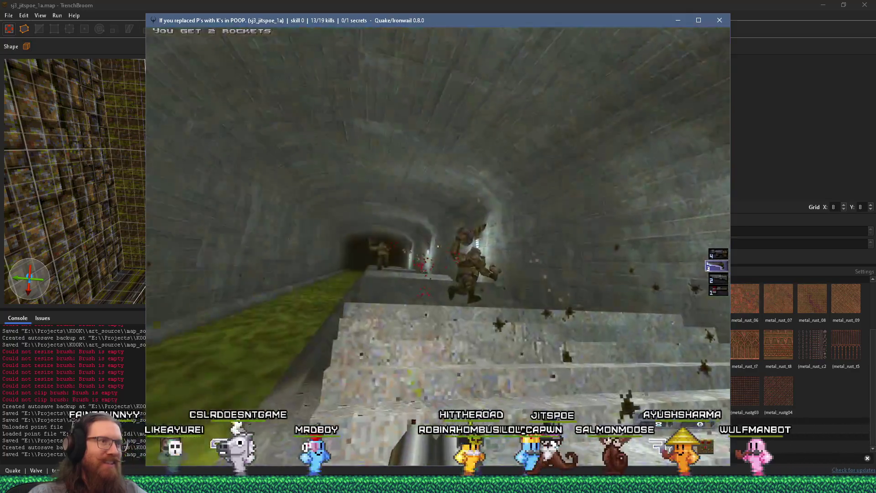
pyautogui.press('ctrl')
pyautogui.press('Up')
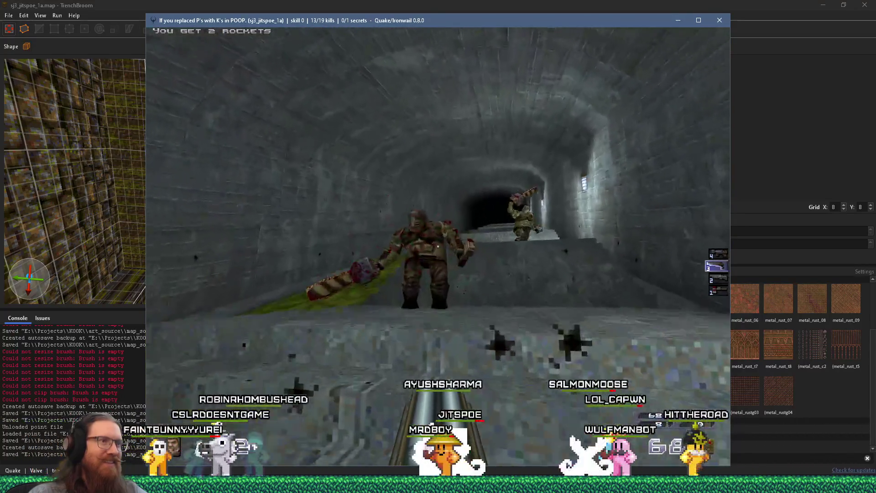
pyautogui.press('ctrl')
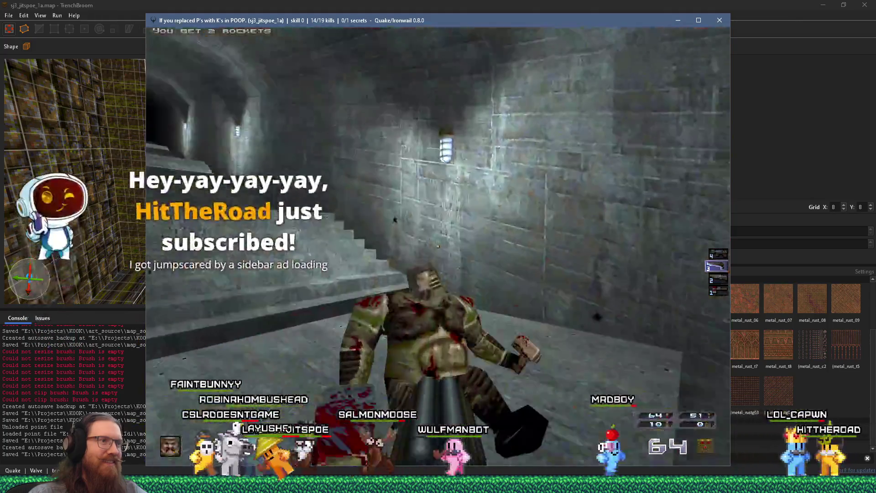
pyautogui.press('ctrl')
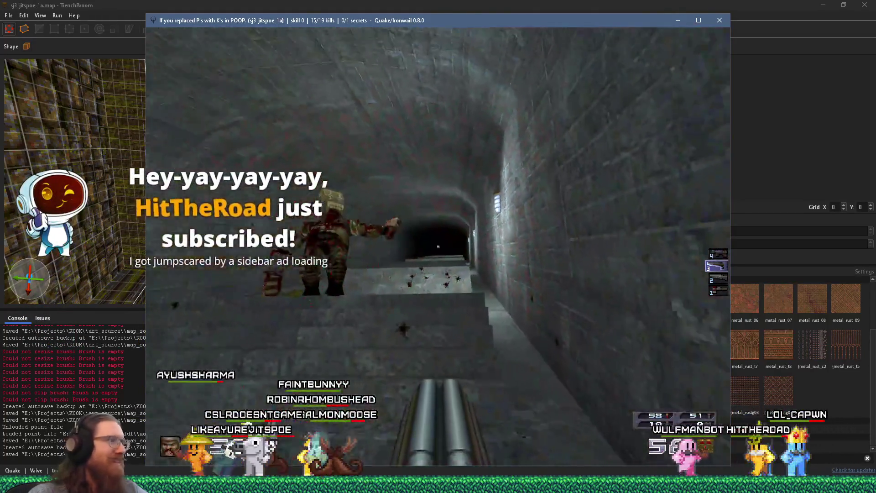
# Step: Climb the stairs toward the dark tunnel and drop down the console
pyautogui.press('Up')
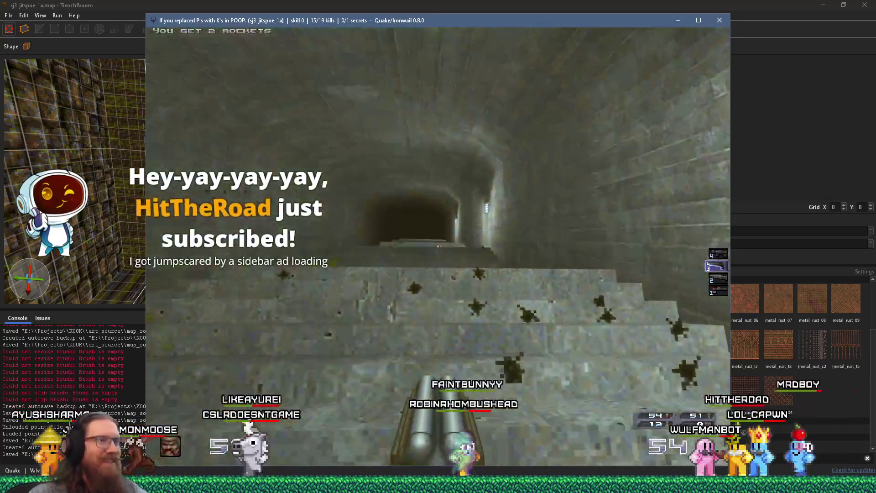
pyautogui.press('Left')
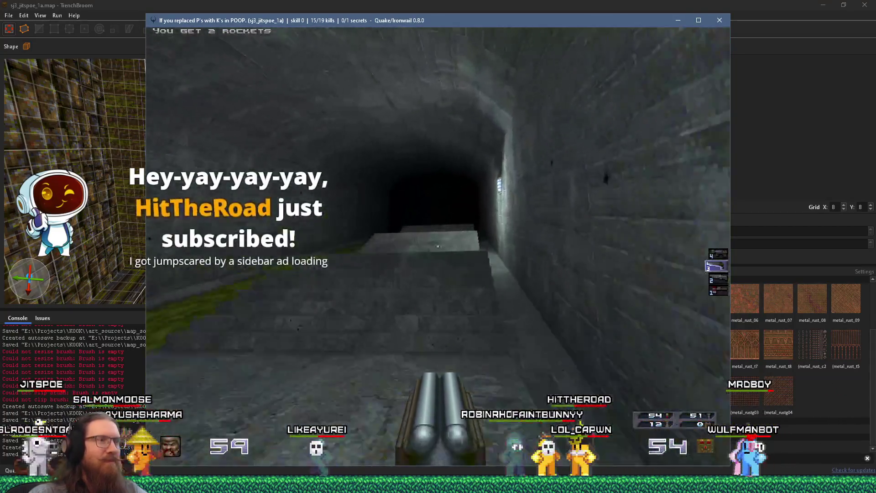
pyautogui.press('`')
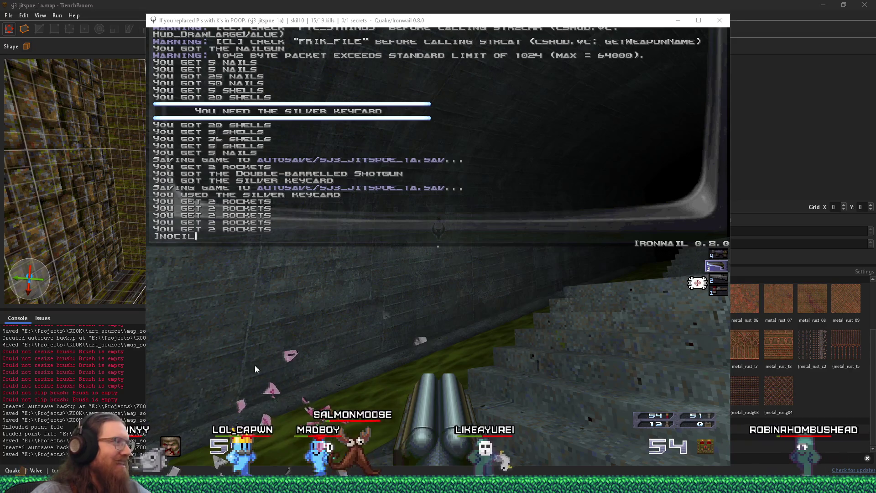
# Step: Enable noclip from the console
pyautogui.click(420, 276)
pyautogui.press('`')
pyautogui.press('`')
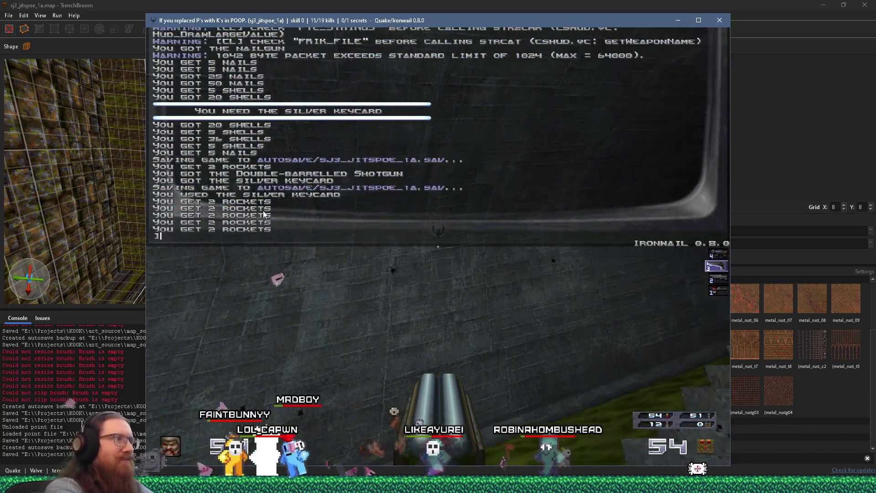
pyautogui.write('noclip')
pyautogui.press('Return')
pyautogui.press('`')
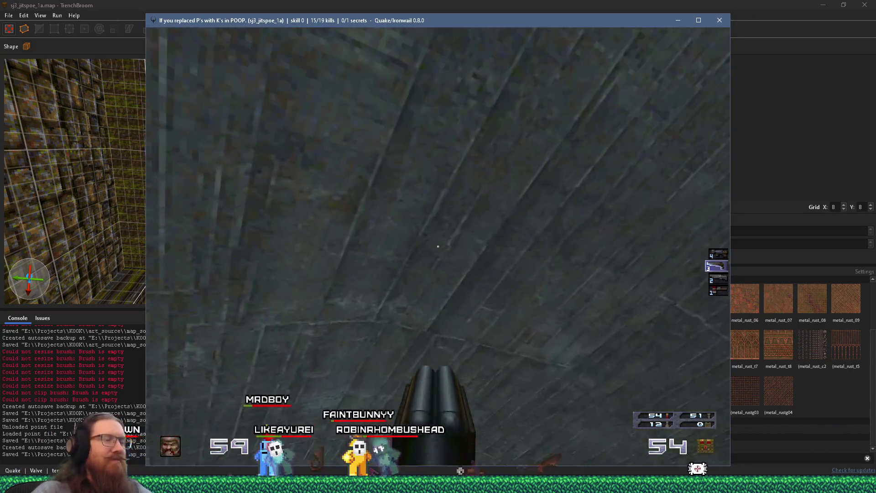
# Step: Fly past the pillar and gun model to overlook the concrete rooms
pyautogui.press('w')
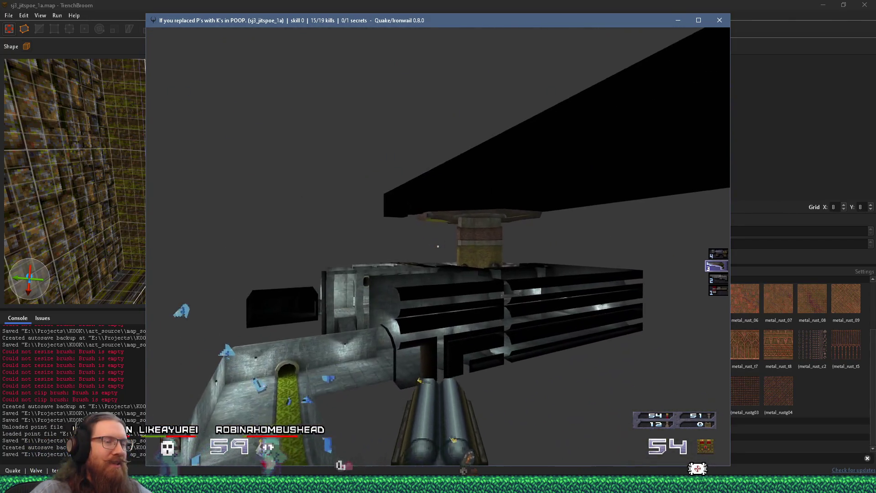
pyautogui.press('w')
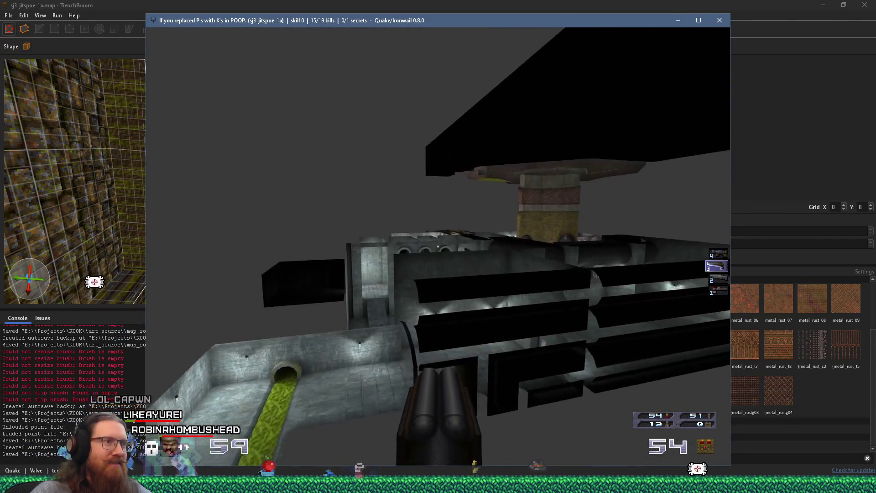
pyautogui.press('w')
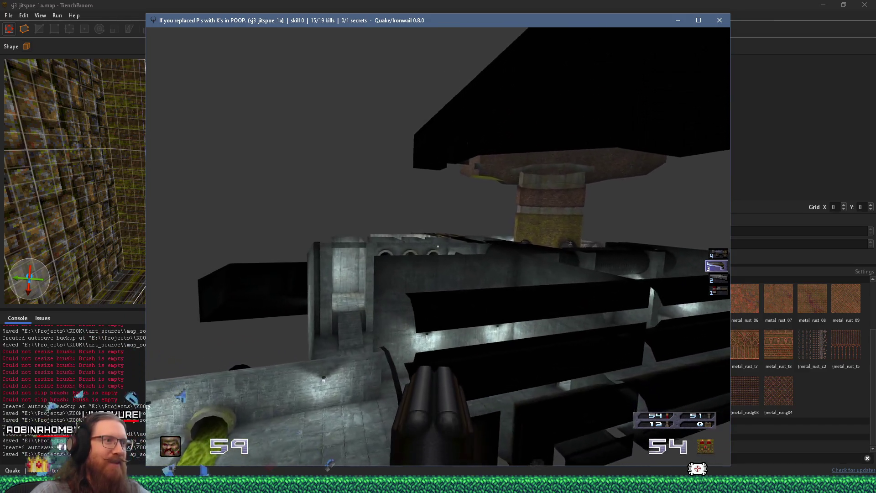
pyautogui.press('w')
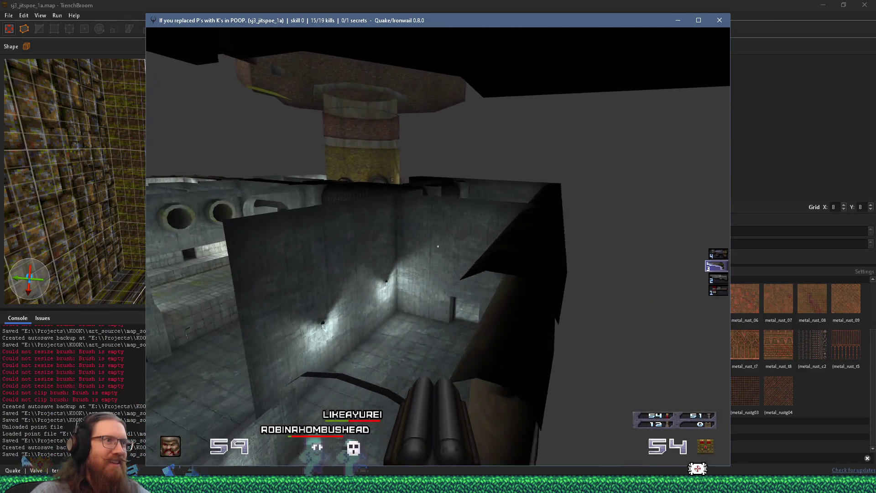
pyautogui.press('s')
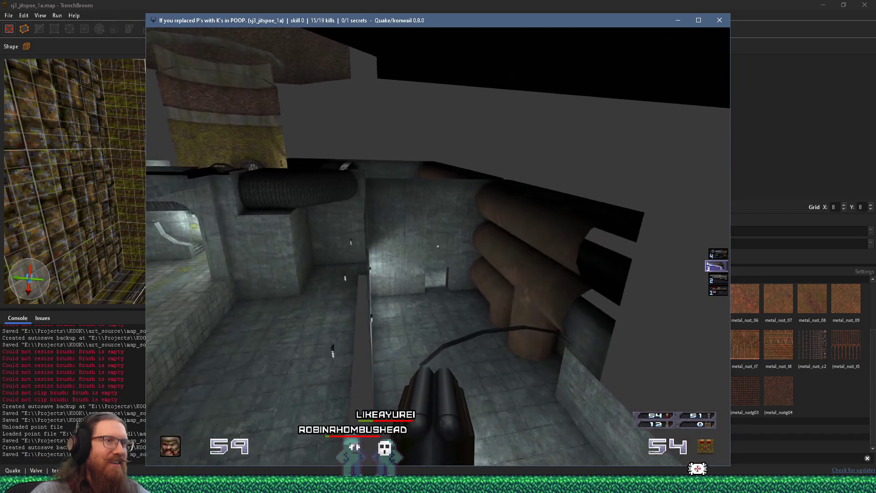
pyautogui.press('w')
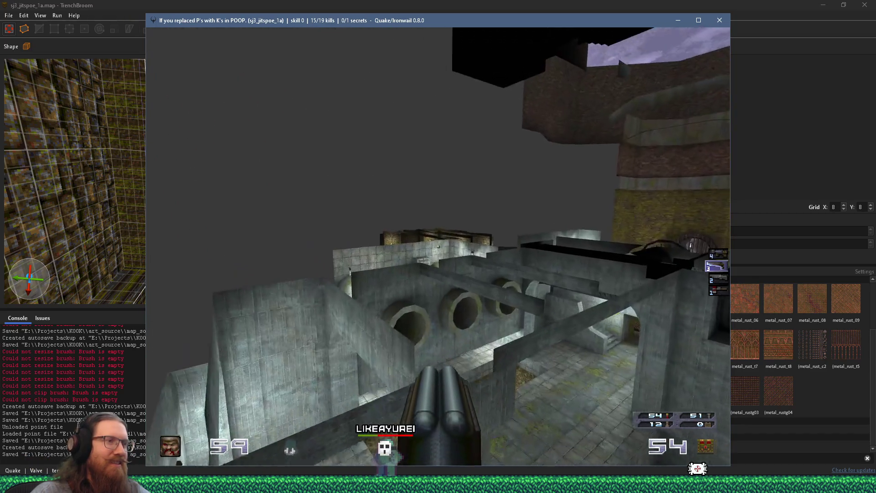
# Step: Fly through the doorway room and above the level, landing in the grassy courtyard, then reopen the console
pyautogui.press('w')
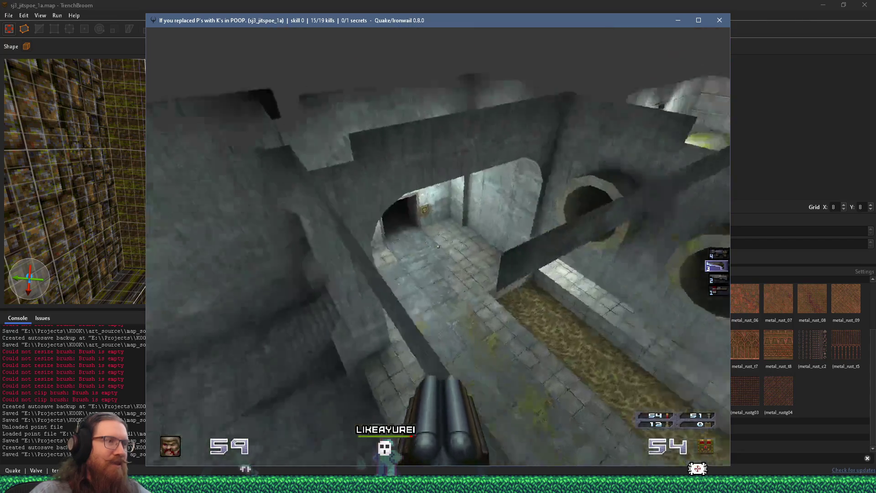
pyautogui.press('w')
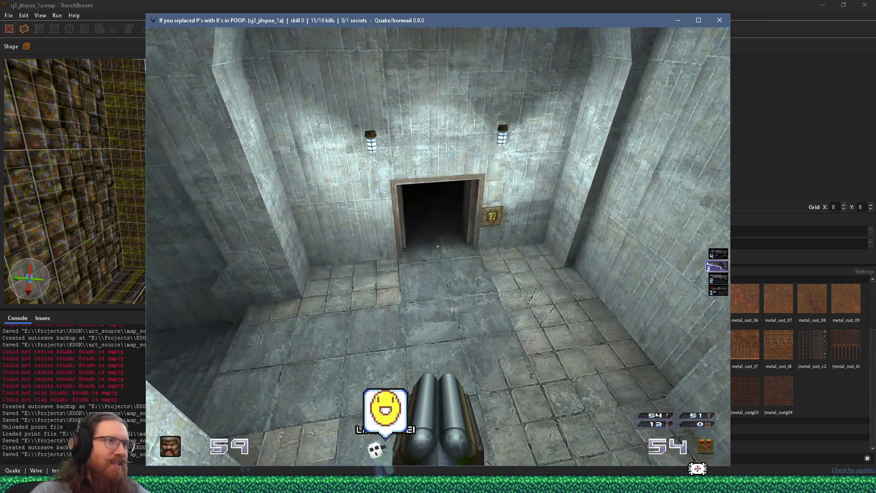
pyautogui.press('w')
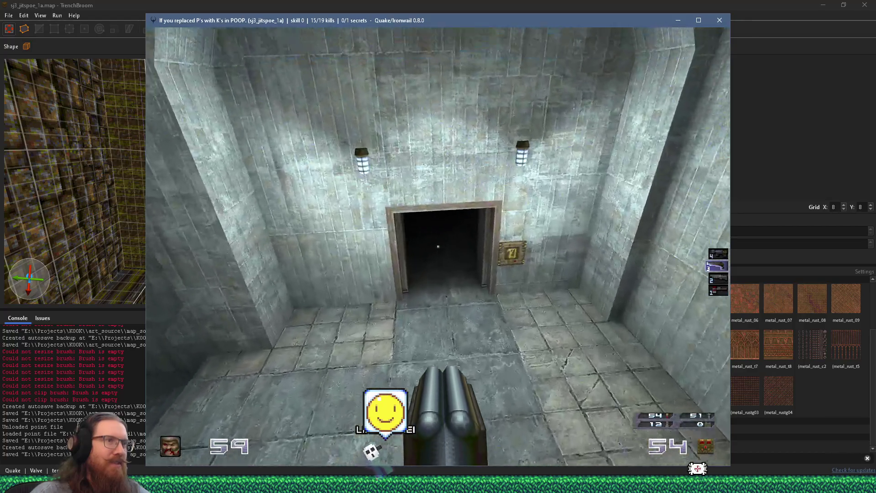
pyautogui.press('w')
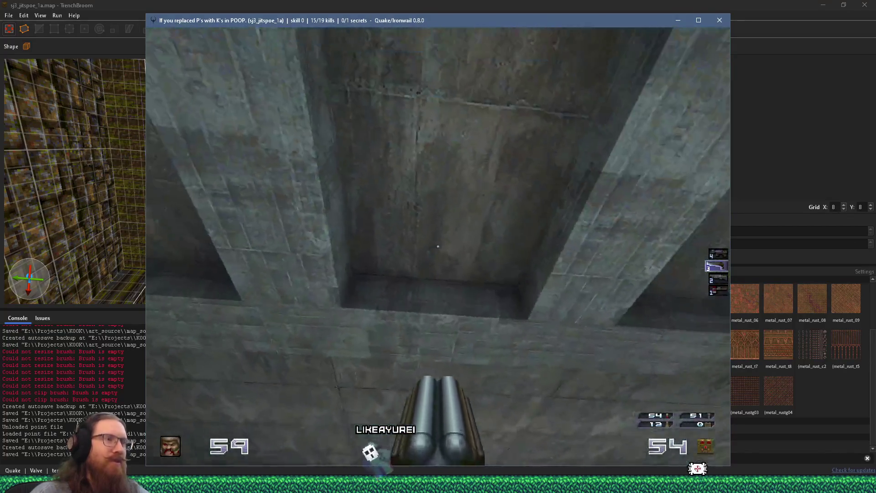
pyautogui.press('w')
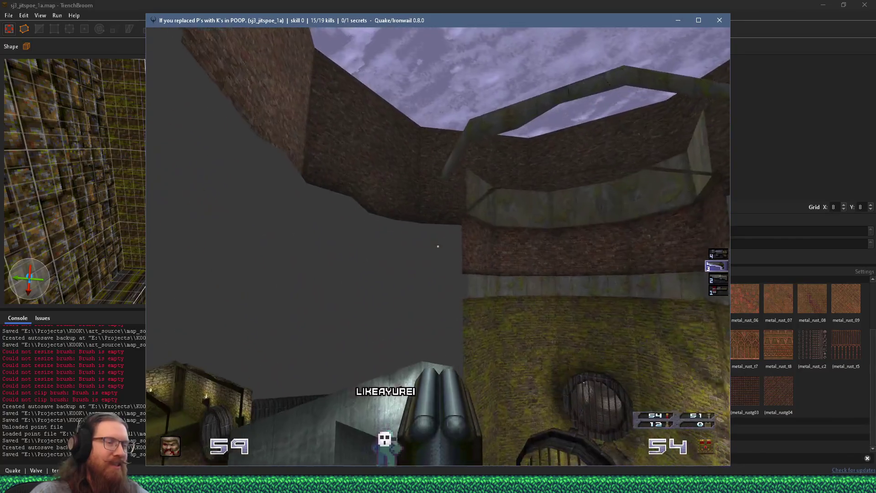
pyautogui.press('w')
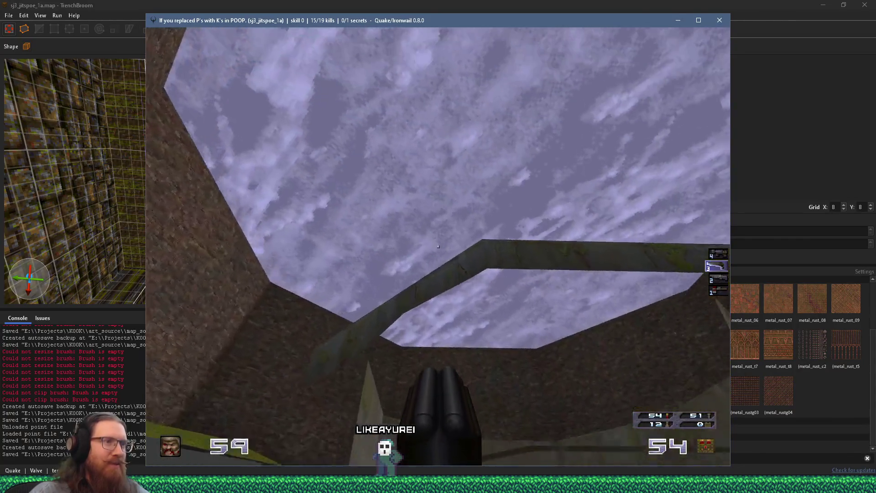
pyautogui.press('w')
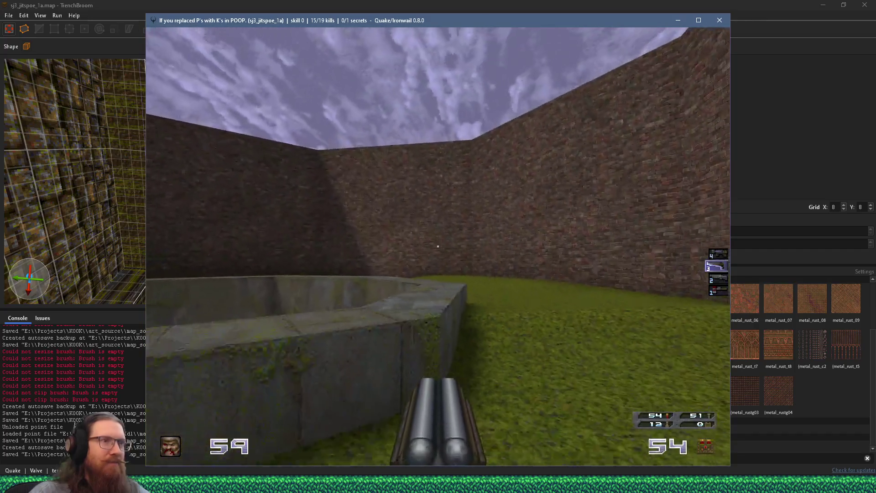
pyautogui.press('`')
# Step: Turn noclip off with the 'noclip' command and resume play
pyautogui.write('clip')
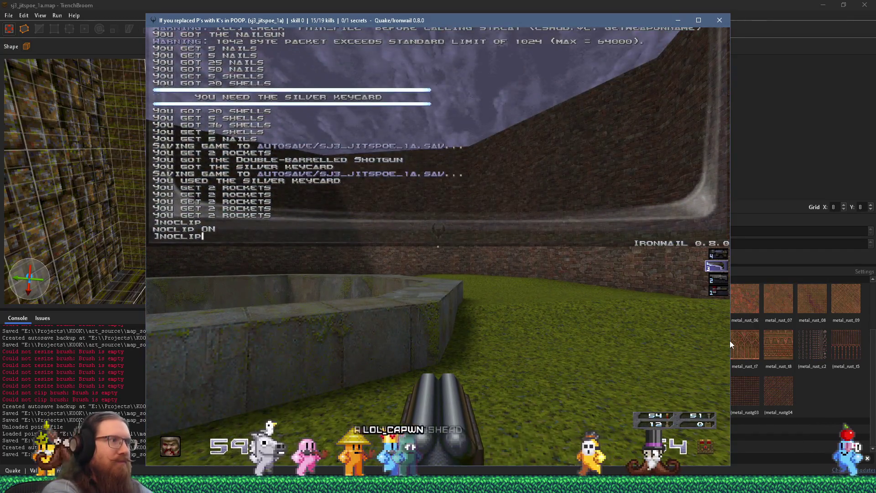
pyautogui.press('Return')
pyautogui.press('`')
# Step: Drop through the octagonal pits and corridor to the exit, completing the level in 3:29
pyautogui.press('w')
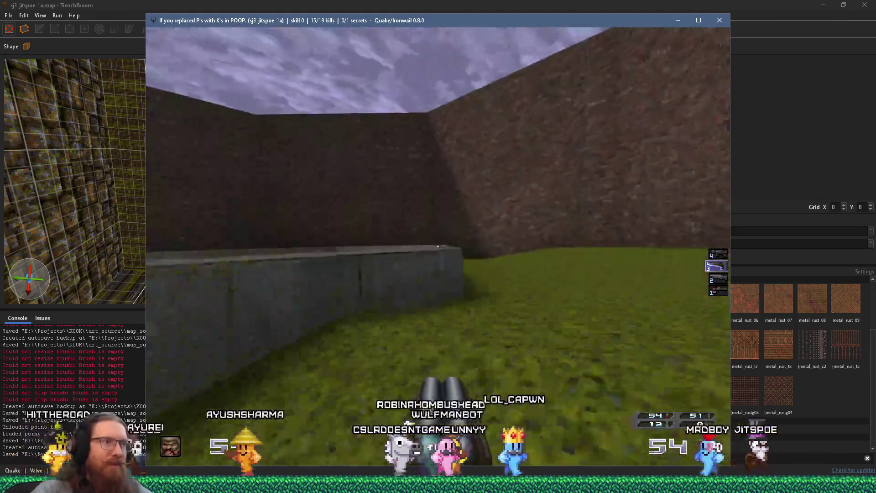
pyautogui.press('w')
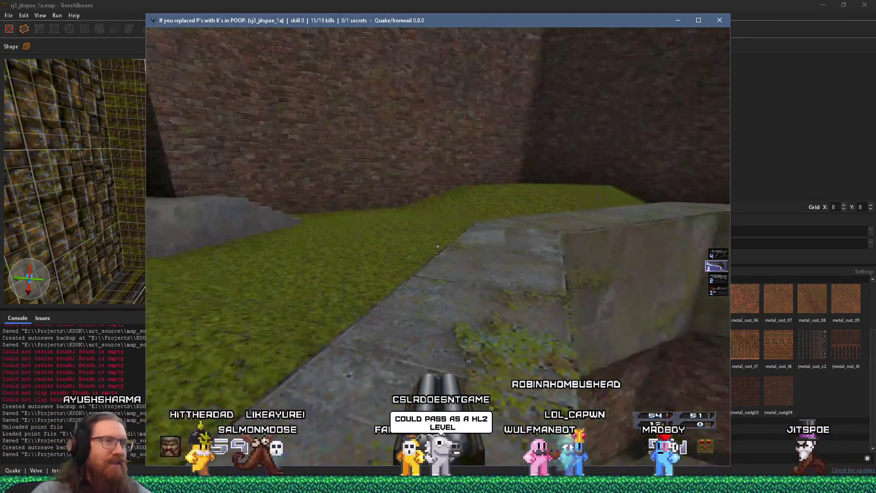
pyautogui.press('w')
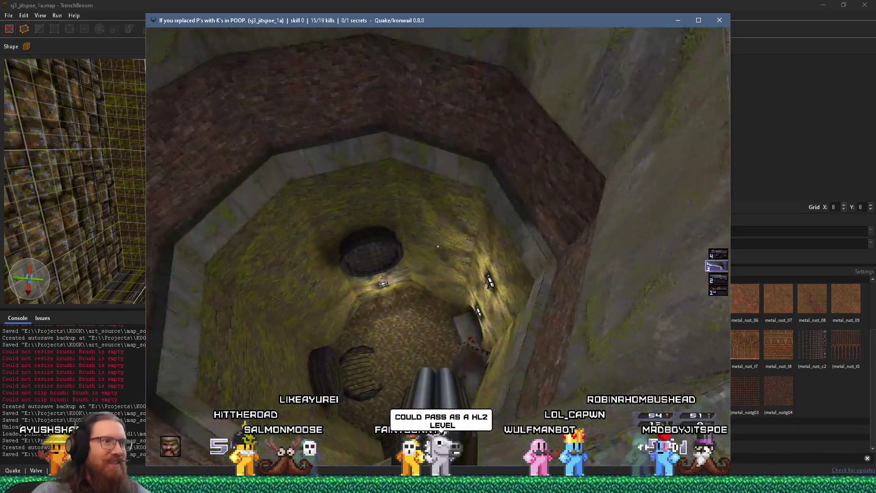
pyautogui.press('w')
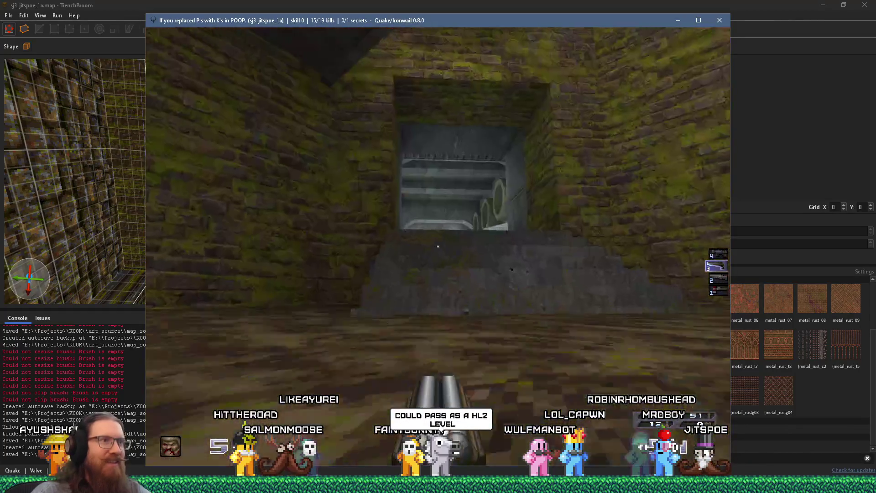
pyautogui.press('w')
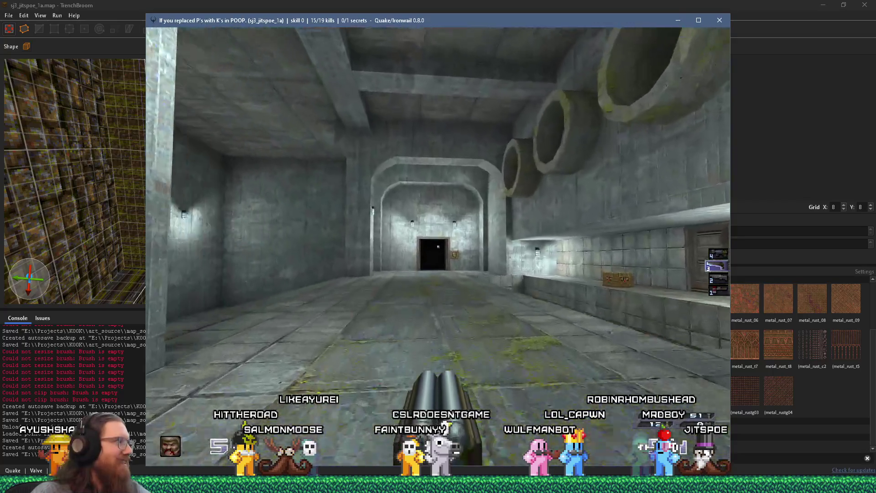
pyautogui.press('w')
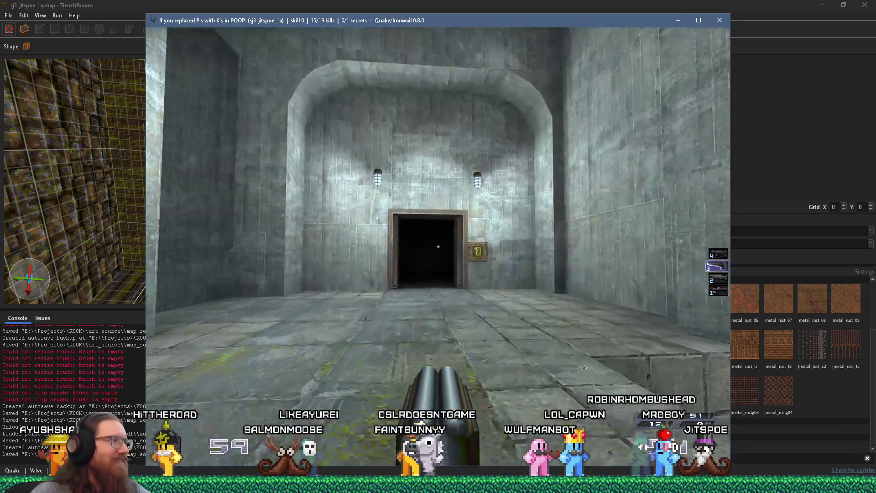
pyautogui.press('s')
pyautogui.press('w')
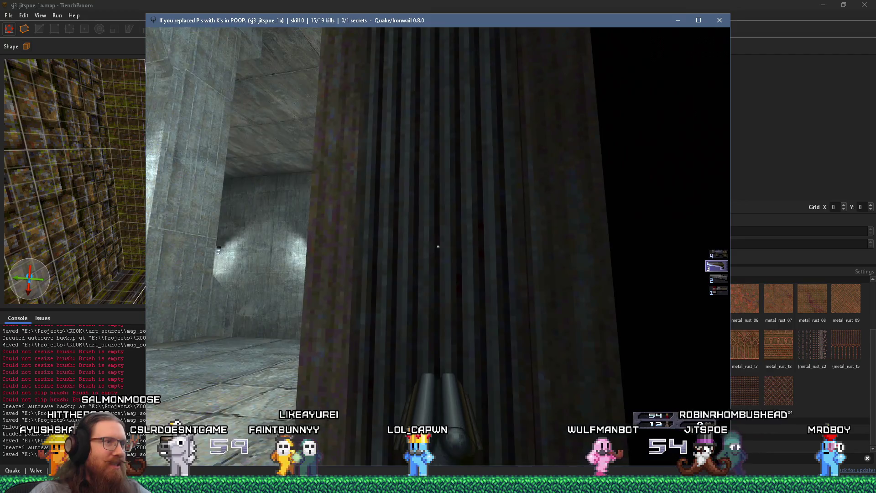
pyautogui.press('w')
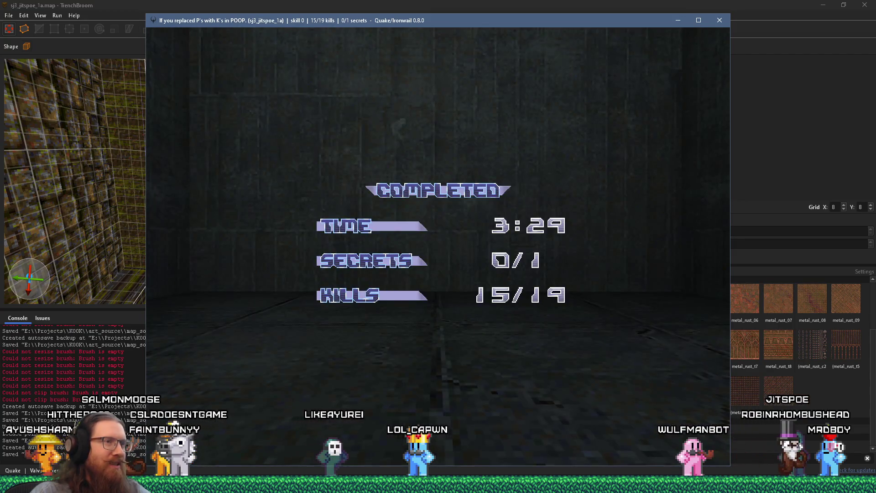
pyautogui.press('`')
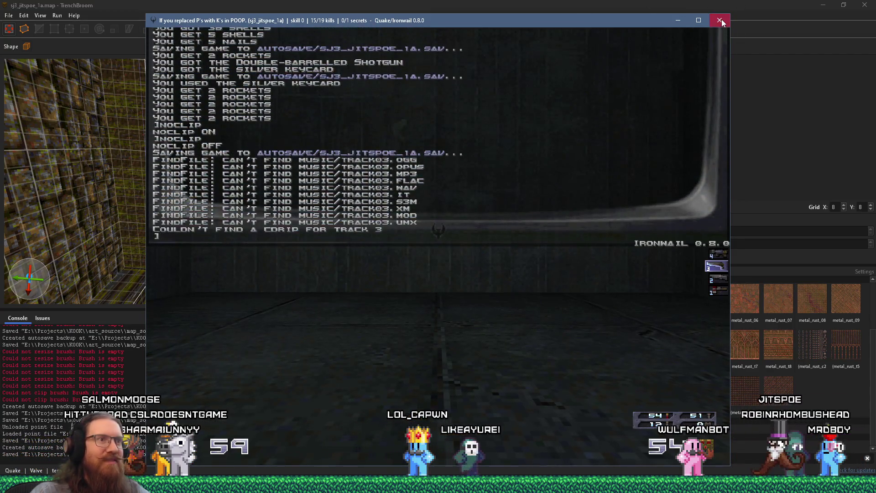
# Step: Close the Ironwail game window and the Compile dialog, then switch to the Godot editor
pyautogui.click(722, 21)
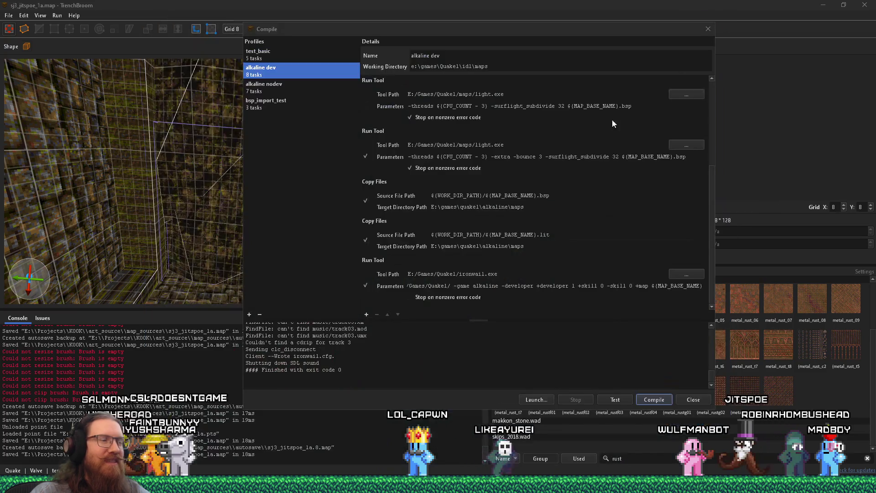
pyautogui.click(708, 29)
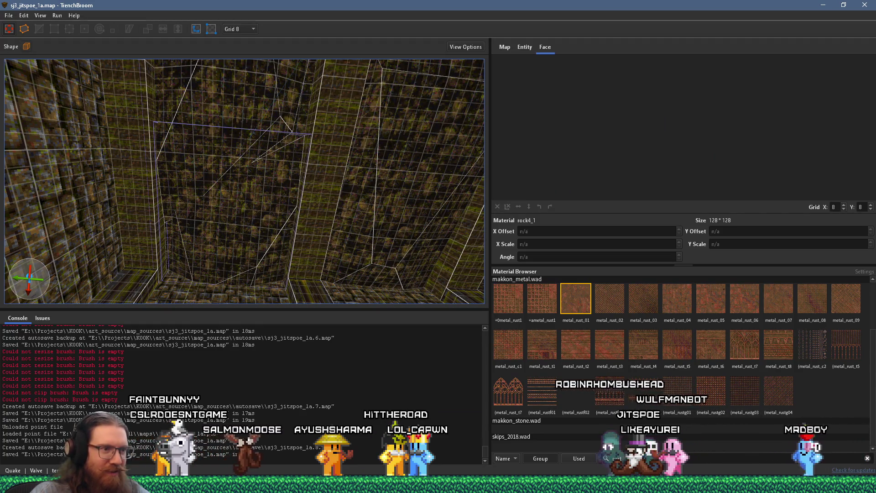
pyautogui.moveTo(504, 485)
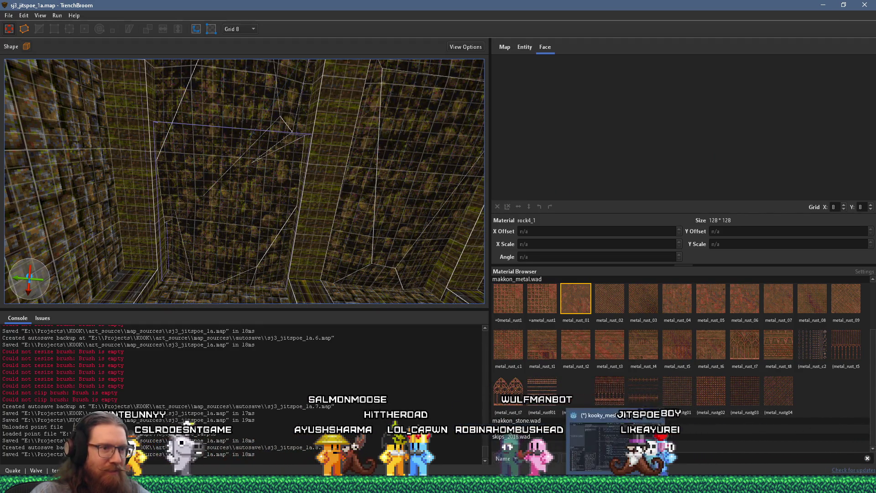
pyautogui.click(503, 443)
# Step: Run the KOOK project, enlarge its debug window, and continue past the achievement breakpoint
pyautogui.click(744, 21)
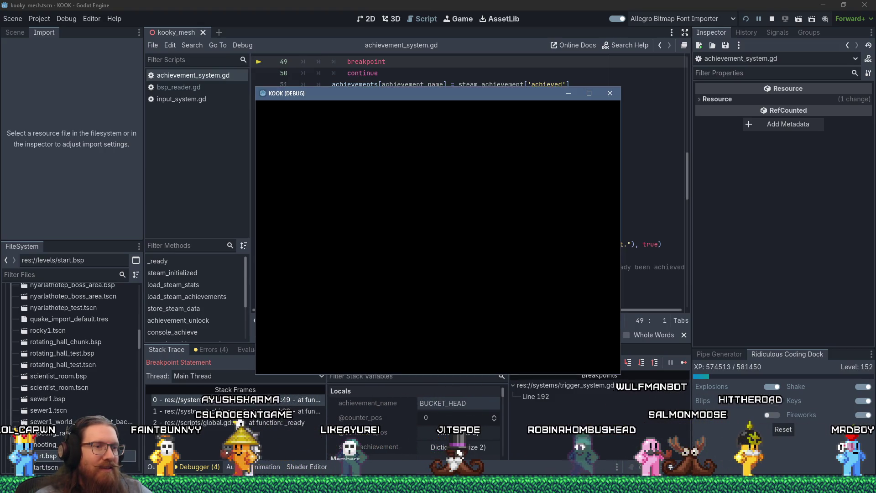
pyautogui.click(592, 92)
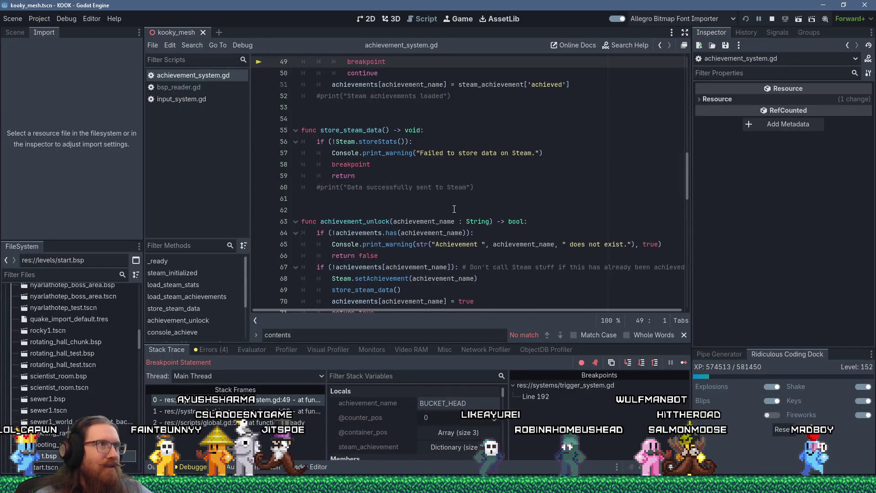
pyautogui.scroll(3, 454, 208)
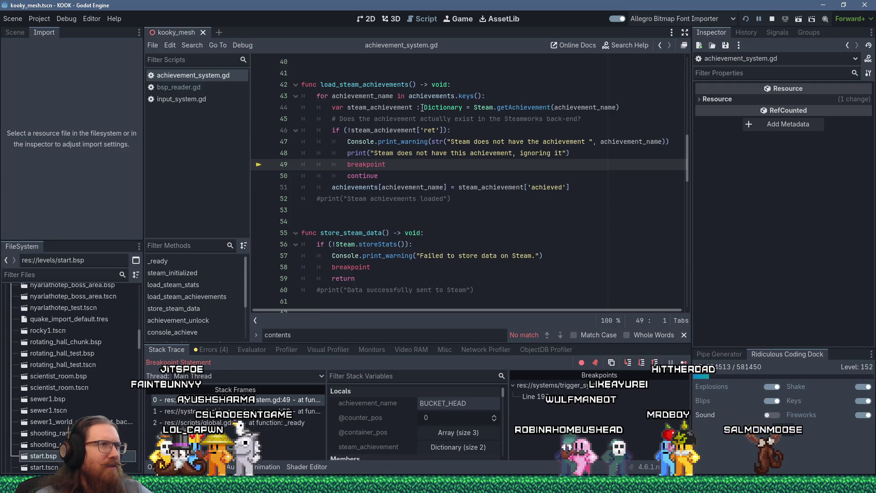
pyautogui.click(686, 362)
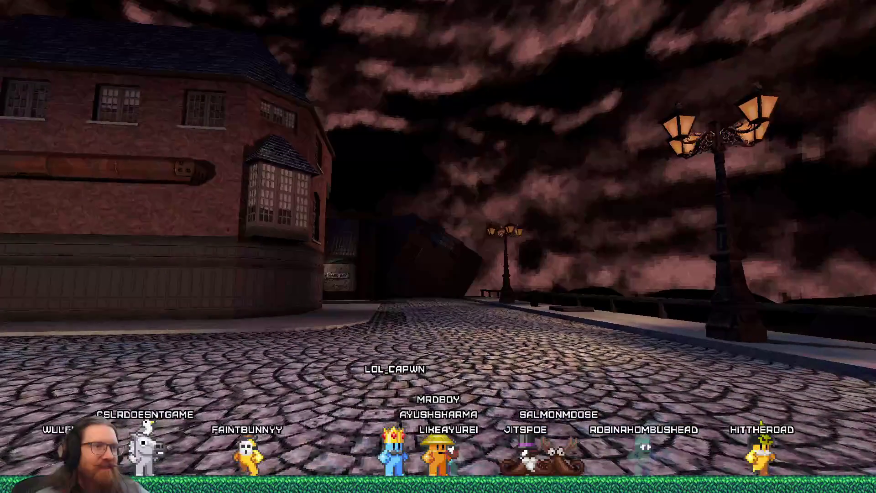
# Step: Turn on Enable HUD under Settings > UI Settings
pyautogui.press('Escape')
pyautogui.click(438, 297)
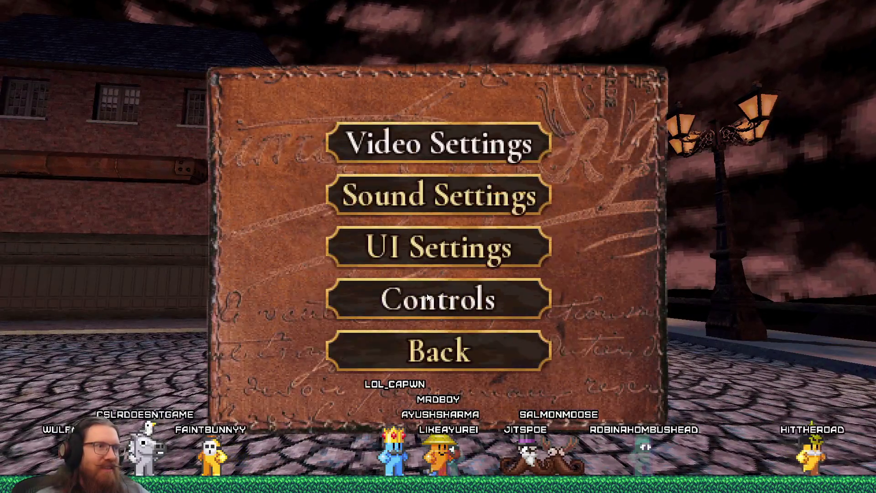
pyautogui.click(429, 231)
pyautogui.click(422, 245)
pyautogui.press('Escape')
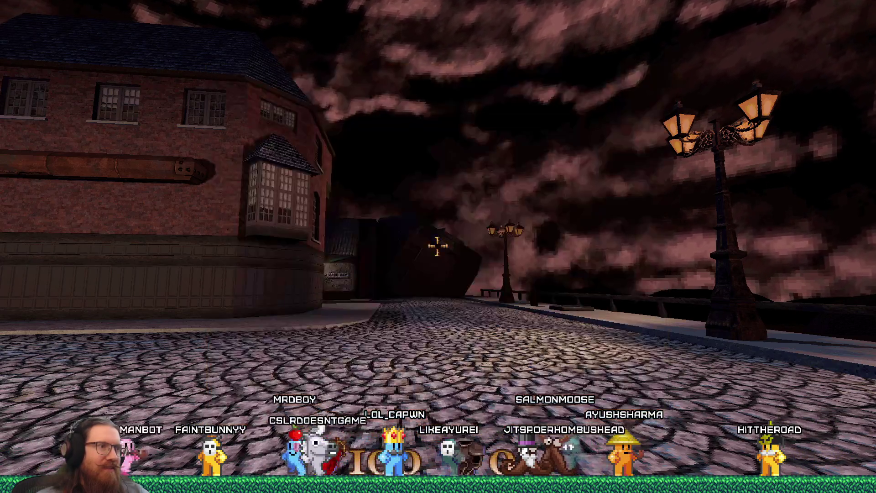
# Step: Walk past Easy St. and Middle Rd to the Hard Way building and its alley
pyautogui.press('s')
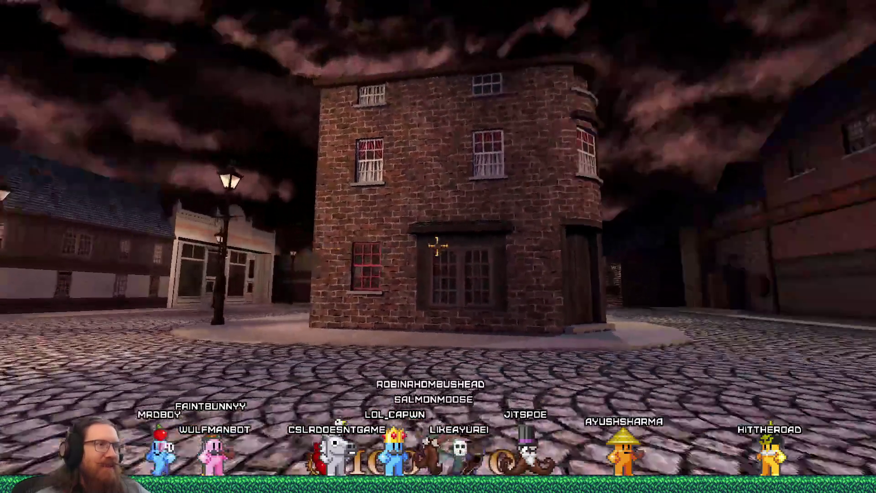
pyautogui.press('Left')
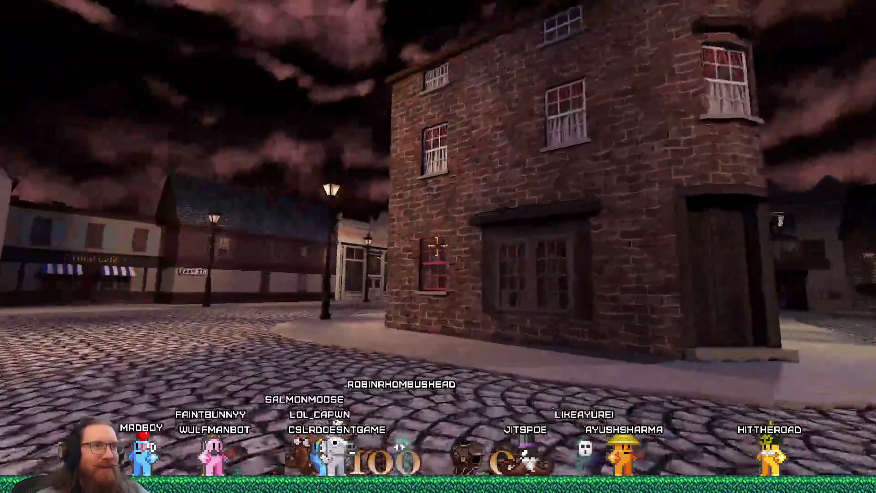
pyautogui.press('w')
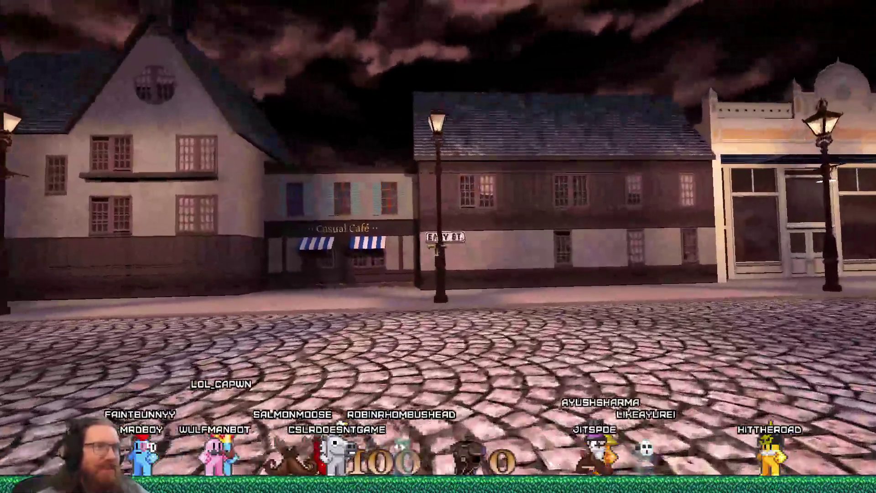
pyautogui.press('Left')
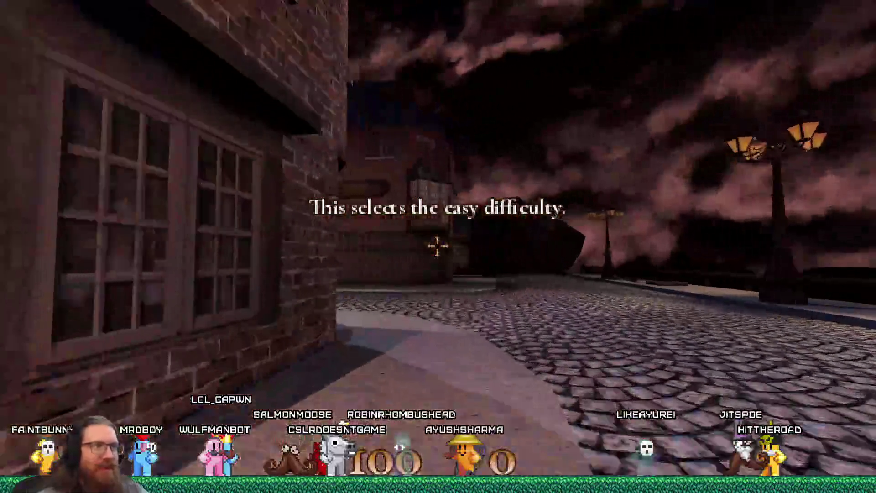
pyautogui.press('Left')
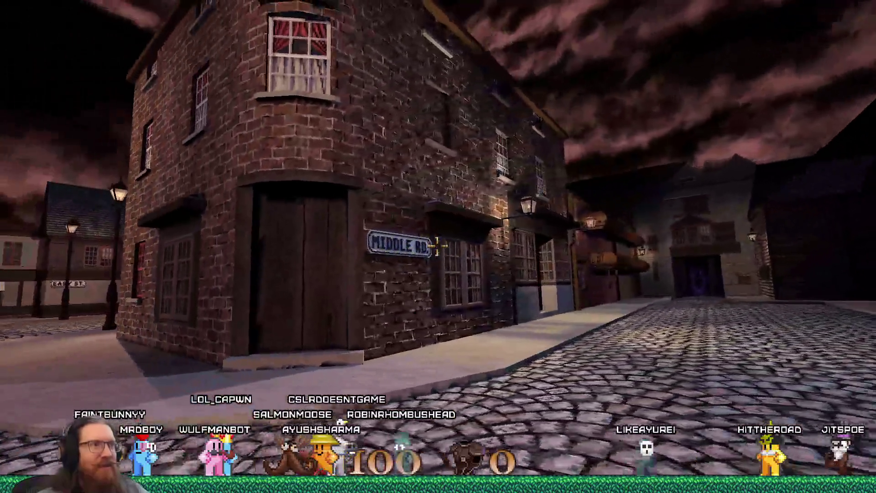
pyautogui.press('Left')
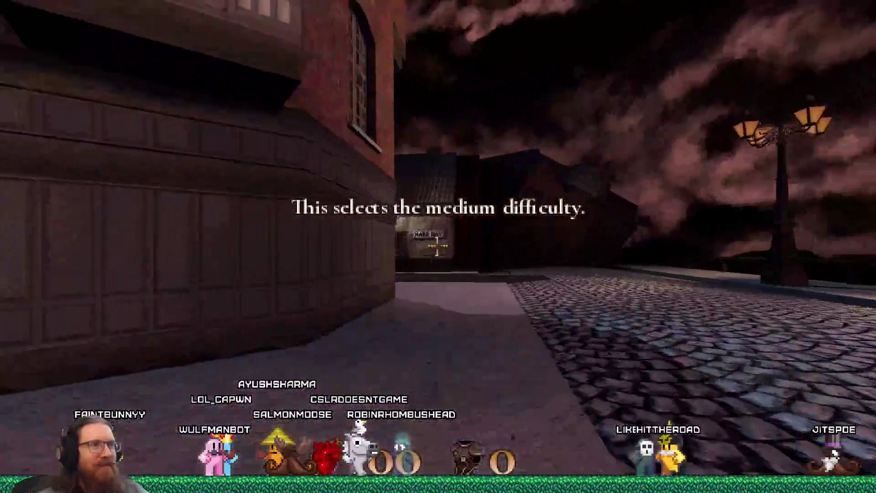
pyautogui.press('Up')
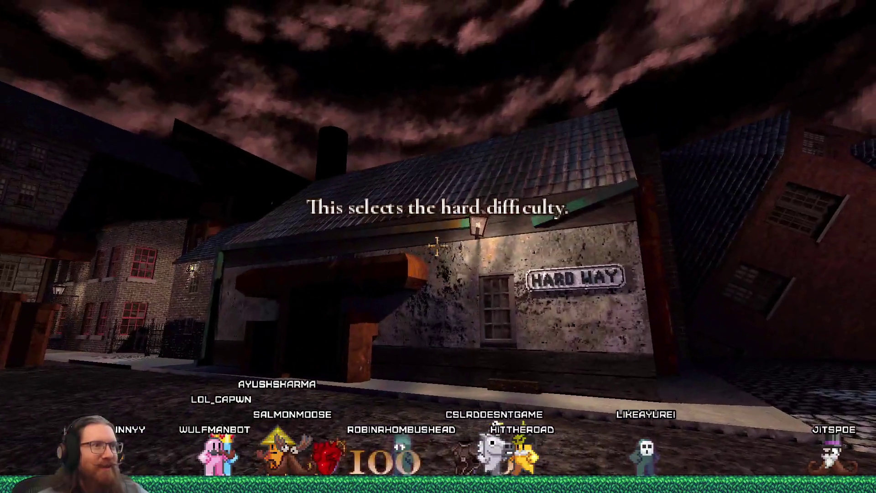
pyautogui.press('Left')
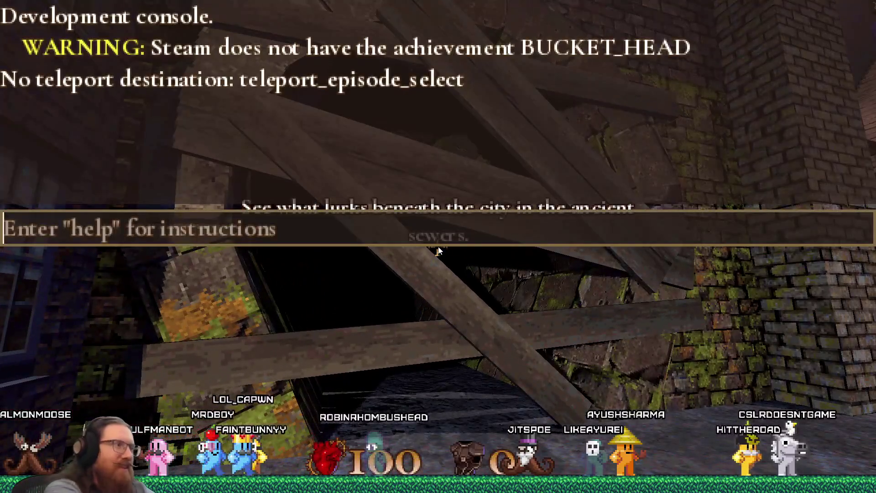
# Step: Noclip through the boarded entrance and fly through the sewer to the next area
pyautogui.press('Return')
pyautogui.press('w')
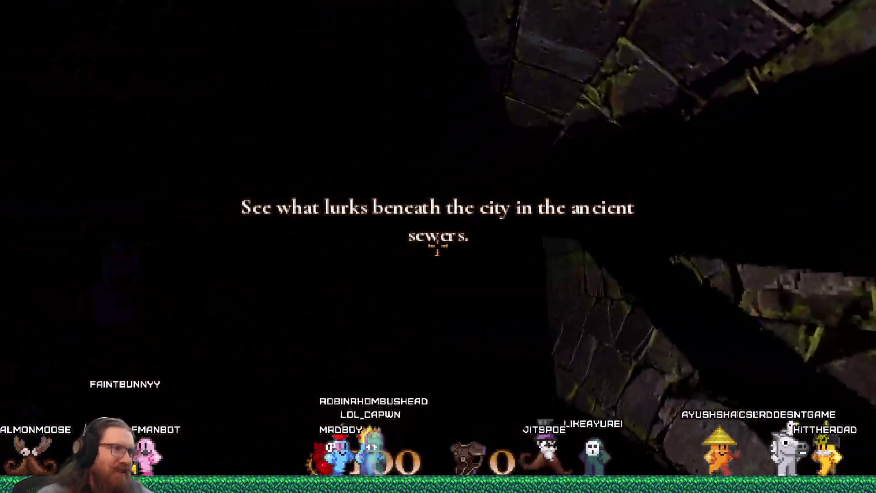
pyautogui.press('`')
pyautogui.write('noclip')
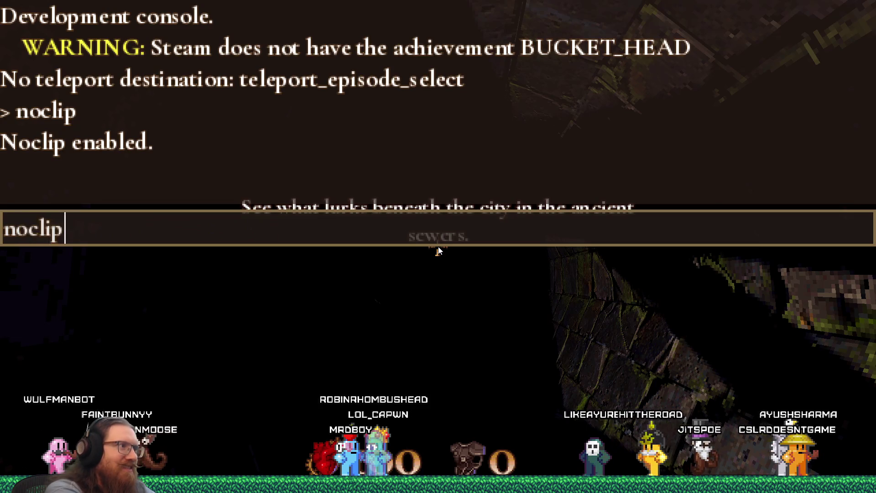
pyautogui.press('Return')
pyautogui.press('w')
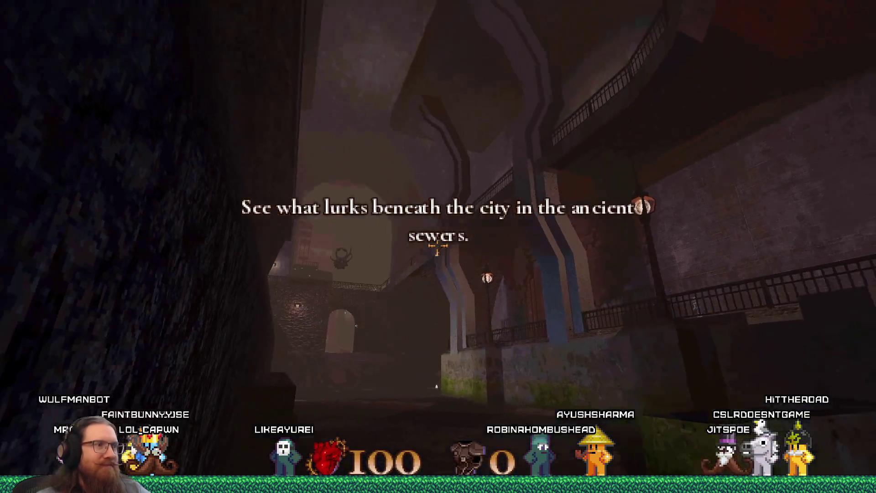
# Step: Grab the revolver, shoot the robed cultist on the walkway, and advance toward the archway
pyautogui.press('w')
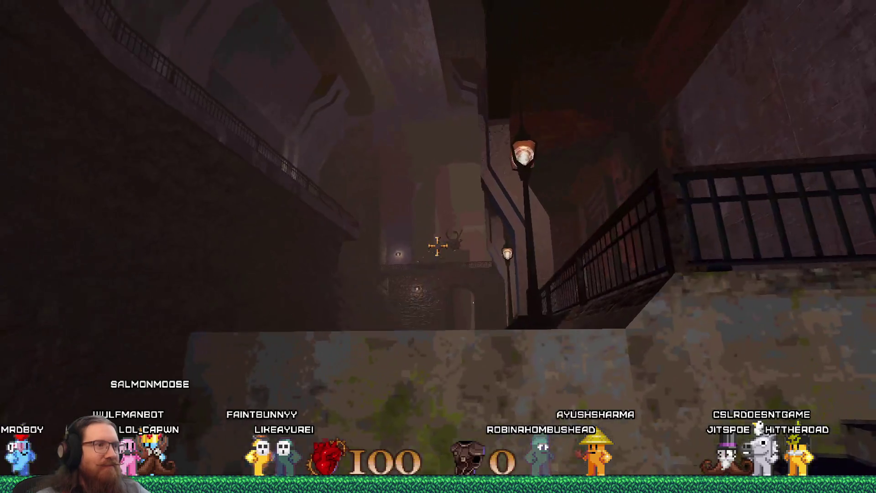
pyautogui.press('w')
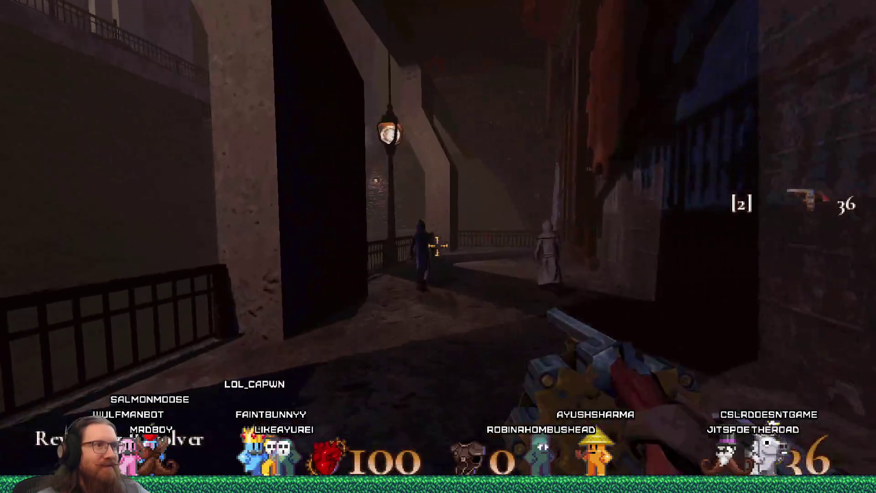
pyautogui.click(438, 247)
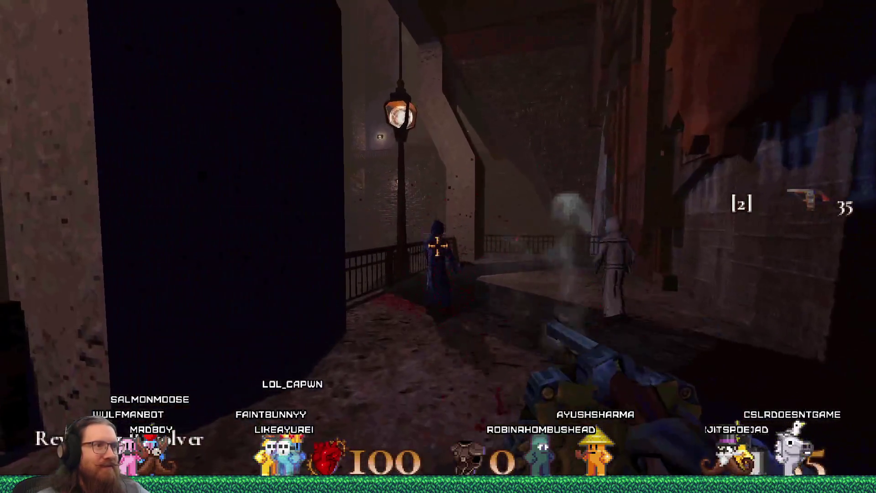
pyautogui.click(437, 246)
pyautogui.click(438, 247)
pyautogui.press('w')
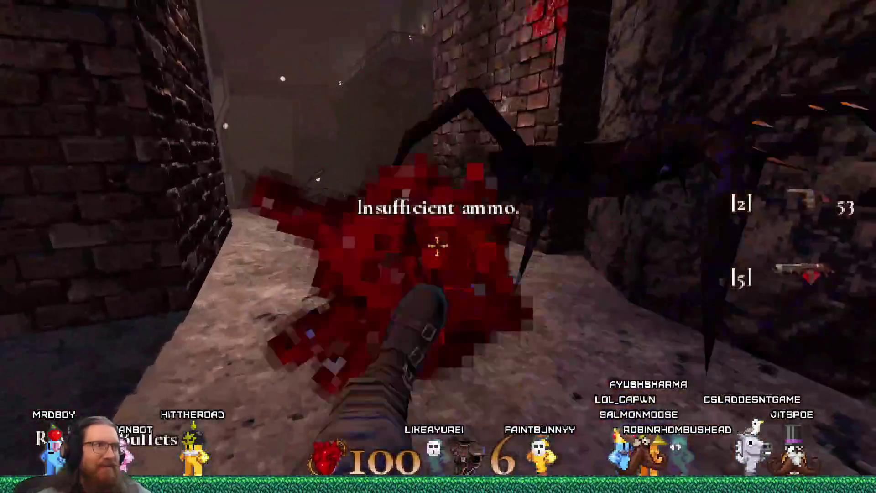
# Step: Kill the leaping spider, switch back to the revolver, and fire at the hall's flyers and tentacled monster
pyautogui.click(438, 246)
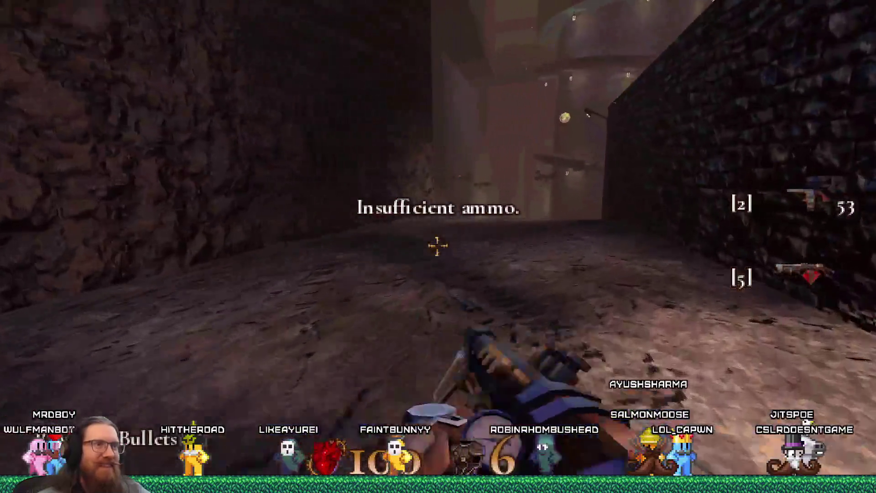
pyautogui.press('2')
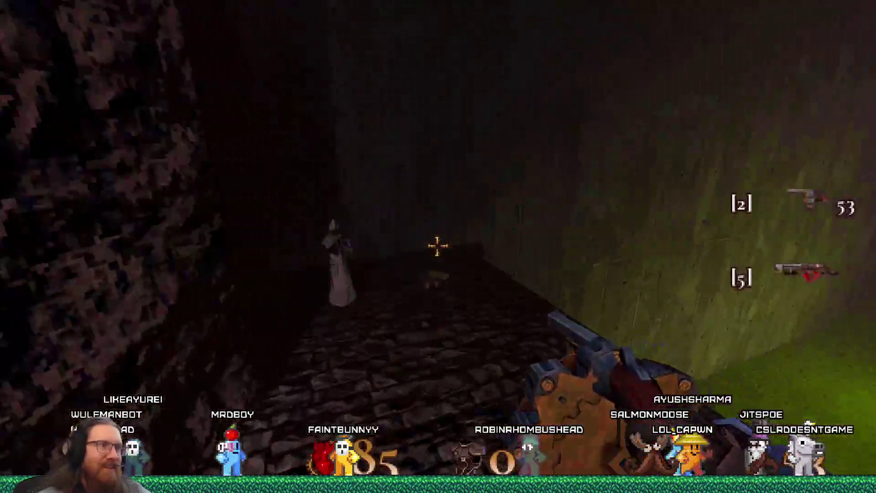
pyautogui.click(438, 246)
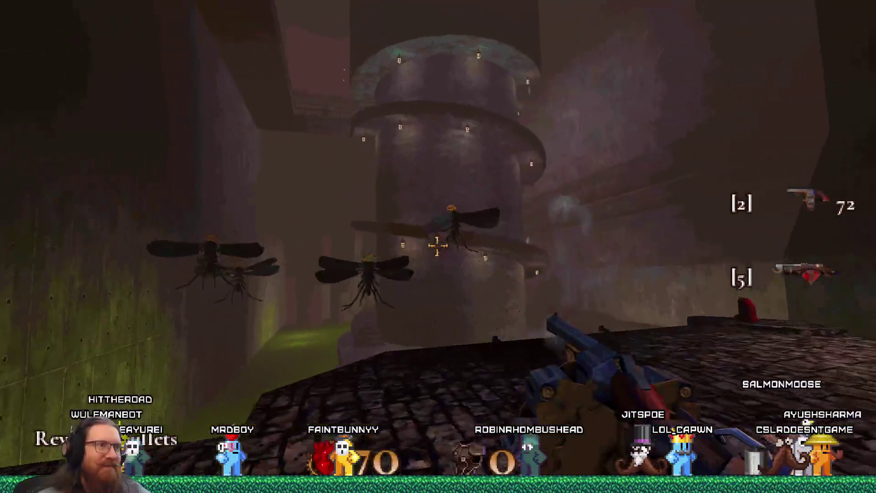
pyautogui.click(437, 246)
pyautogui.click(437, 246)
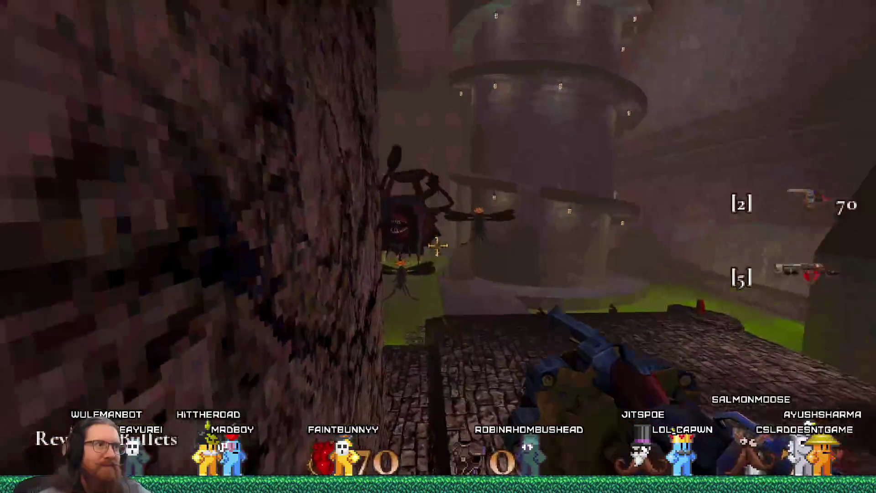
pyautogui.click(437, 247)
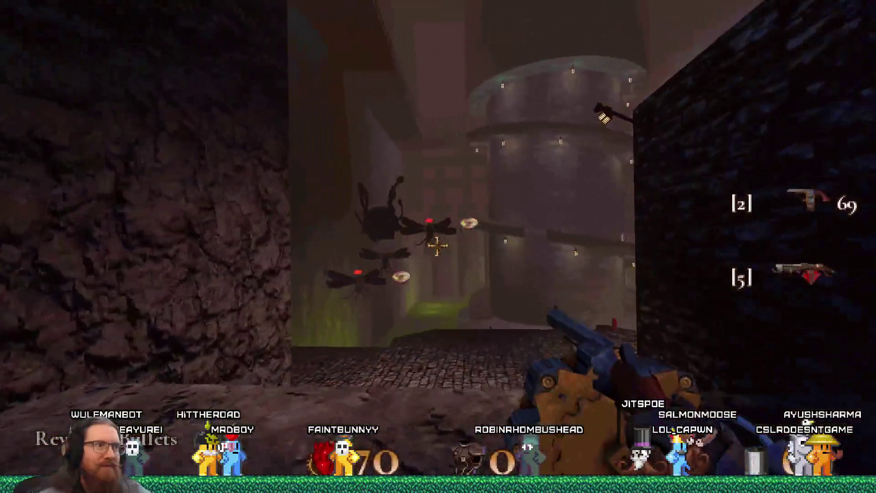
pyautogui.click(438, 247)
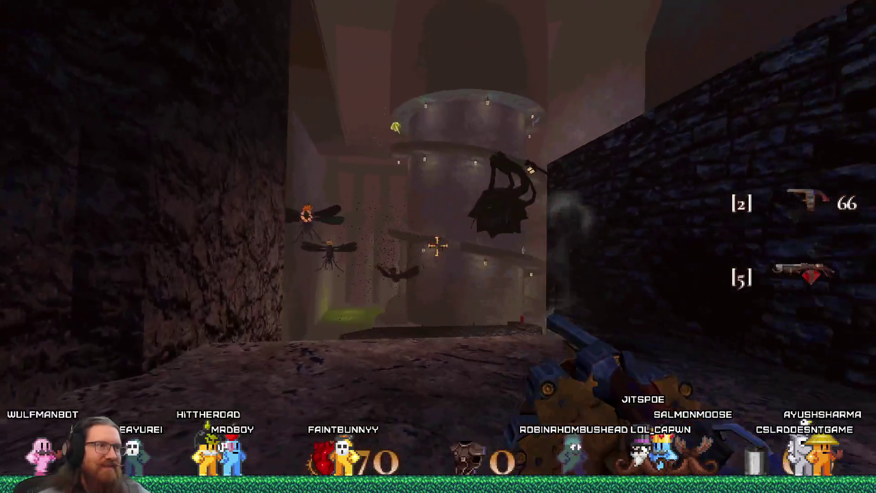
pyautogui.click(438, 246)
# Step: Shoot down the flying monsters overhead, then the new courtyard monster and the spider
pyautogui.click(437, 247)
pyautogui.click(438, 246)
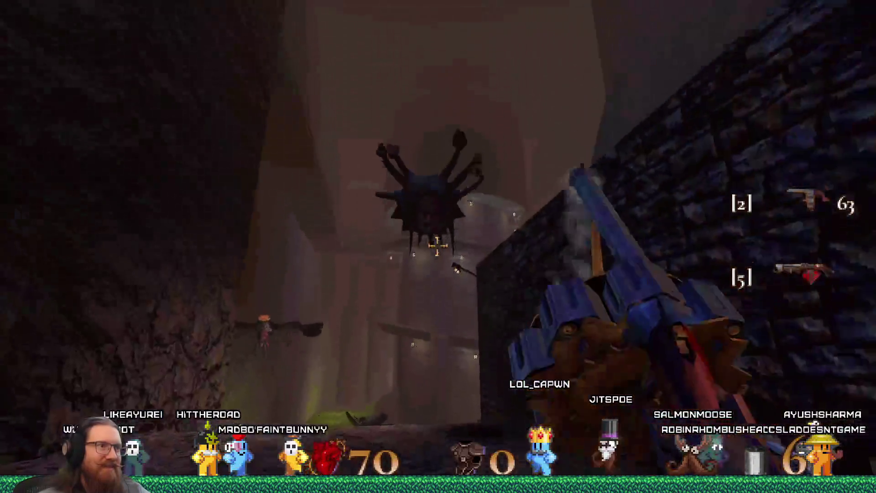
pyautogui.click(437, 246)
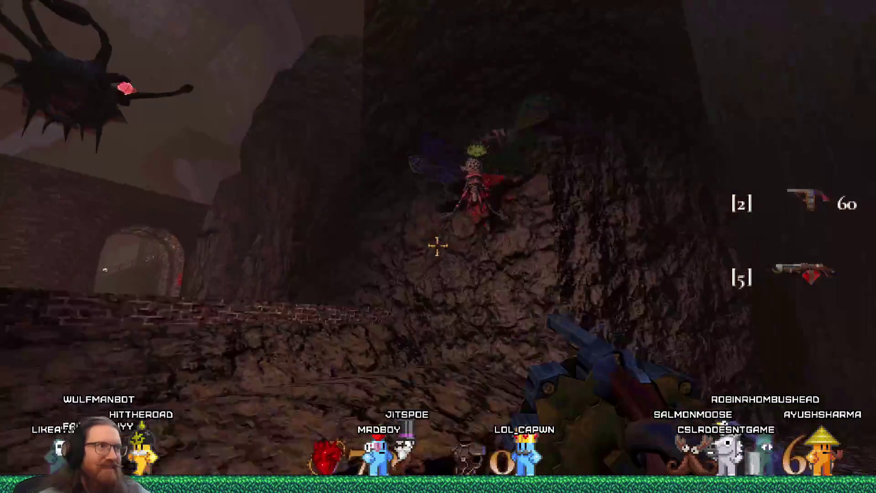
pyautogui.click(437, 246)
pyautogui.click(437, 246)
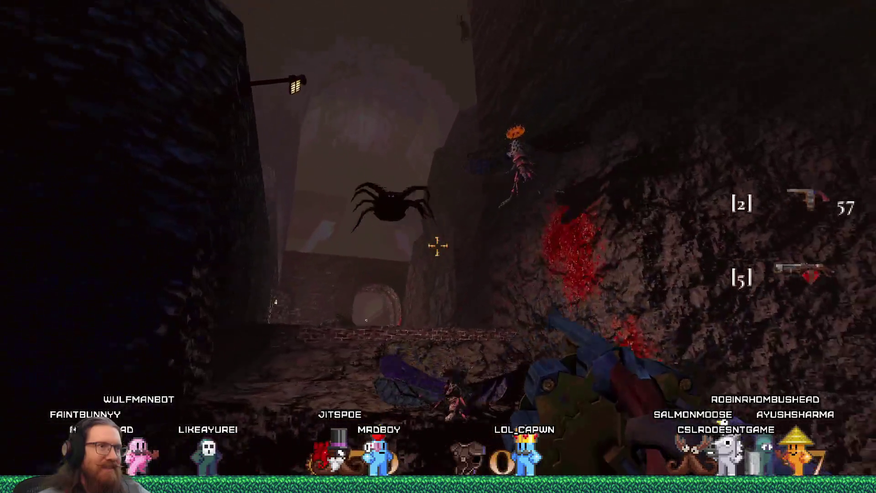
pyautogui.click(437, 247)
pyautogui.click(437, 246)
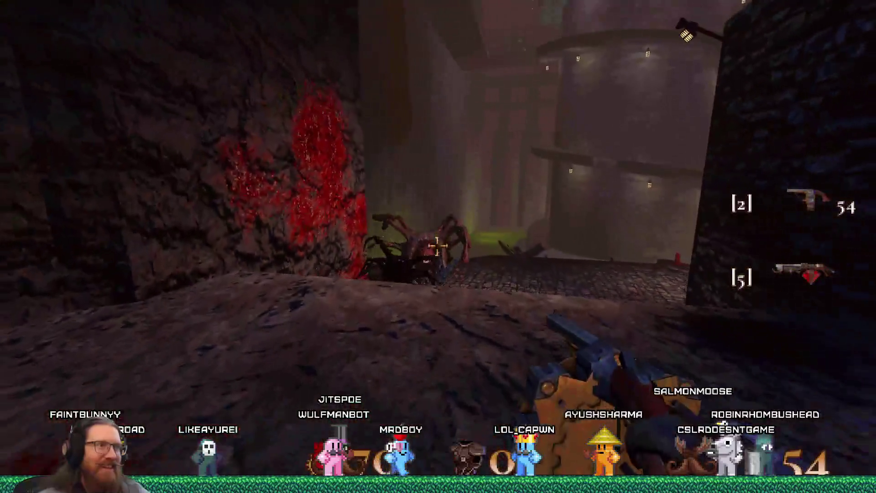
pyautogui.click(437, 247)
pyautogui.click(437, 246)
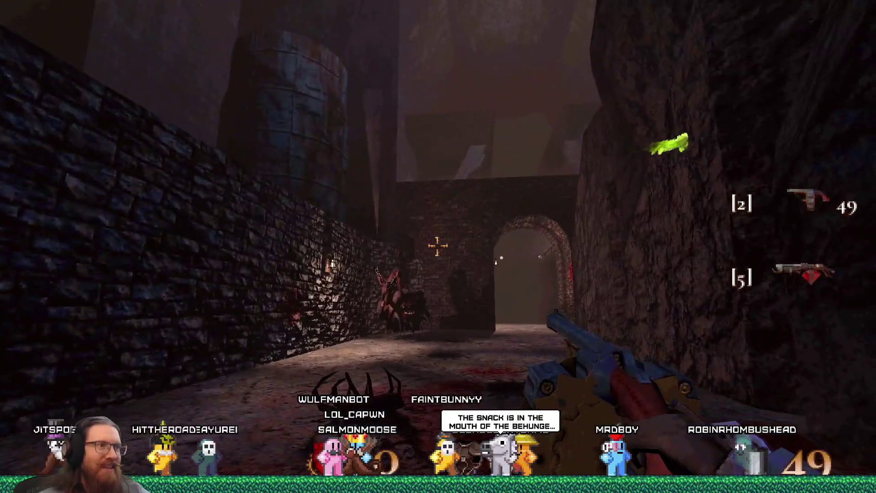
# Step: Finish off the tentacled monster ahead and walk past its body toward the slime ledge
pyautogui.click(438, 246)
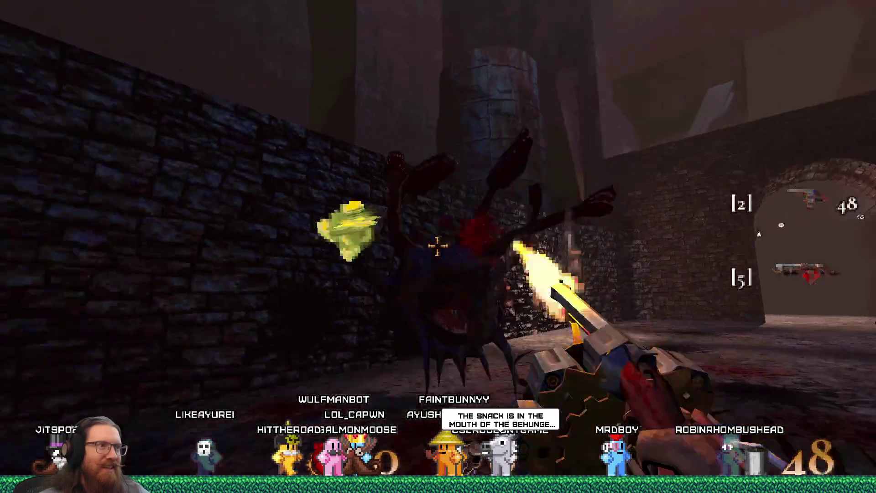
pyautogui.click(437, 246)
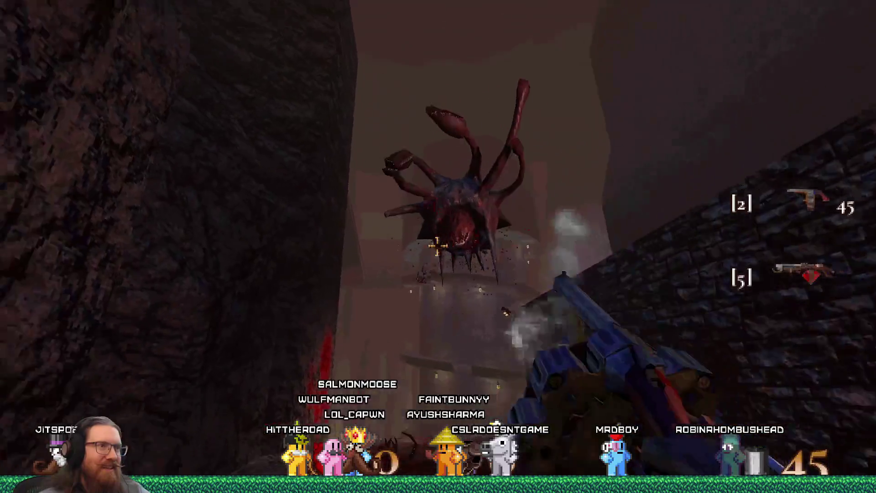
pyautogui.click(438, 246)
pyautogui.click(437, 246)
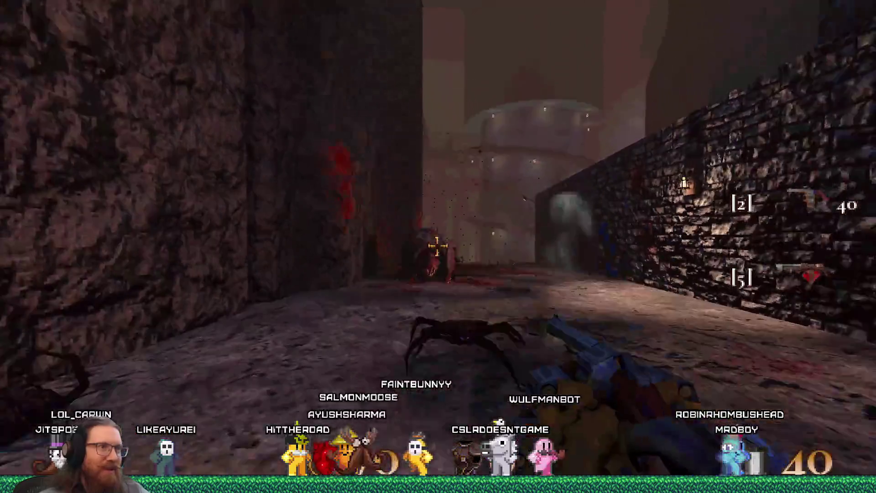
pyautogui.click(438, 246)
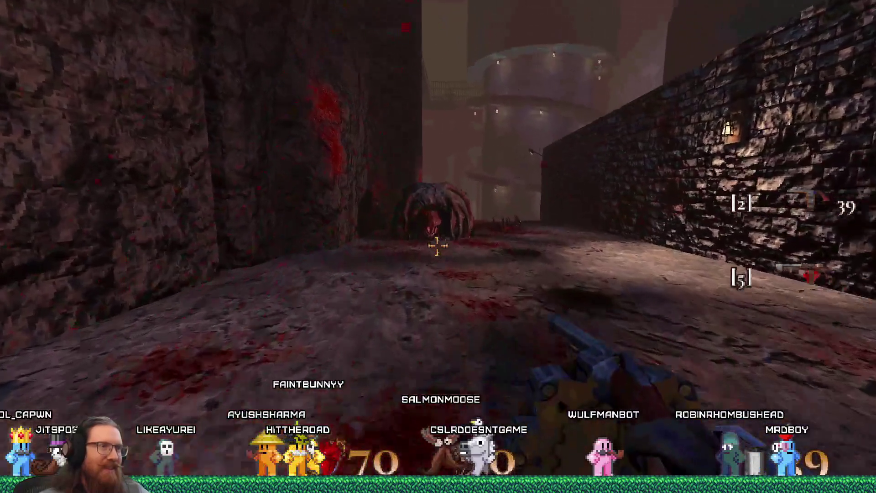
pyautogui.press('w')
pyautogui.press('w')
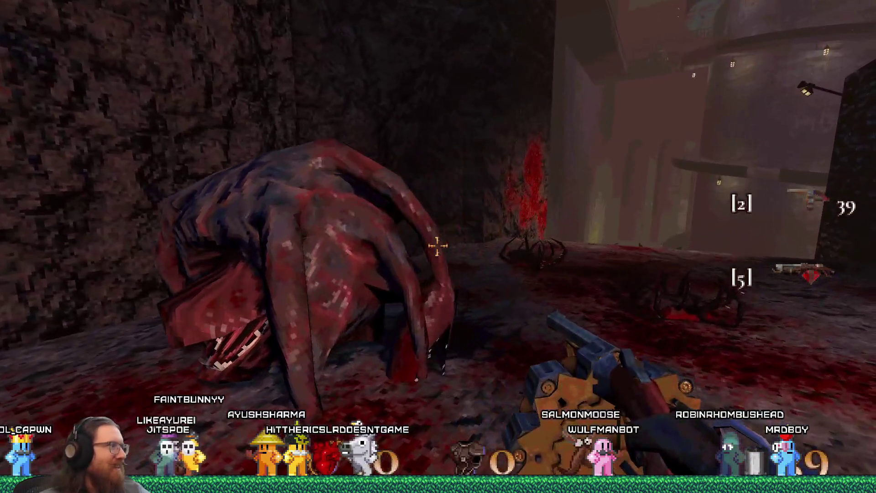
pyautogui.press('w')
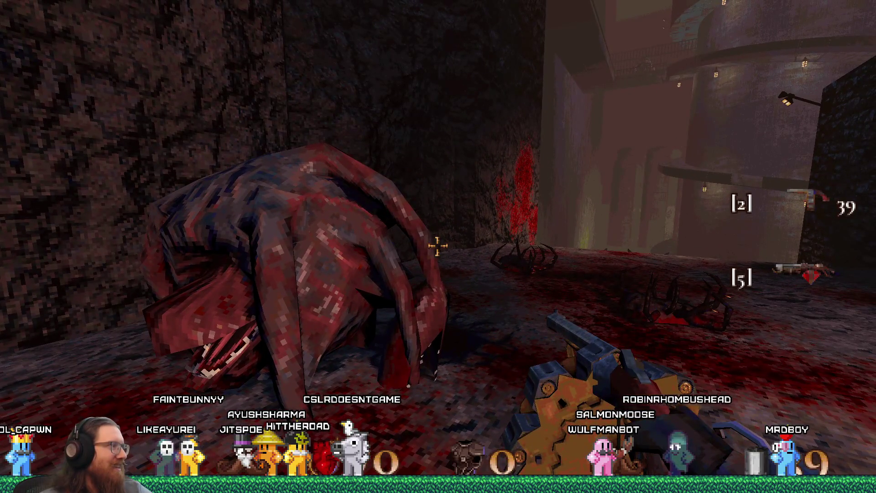
pyautogui.press('w')
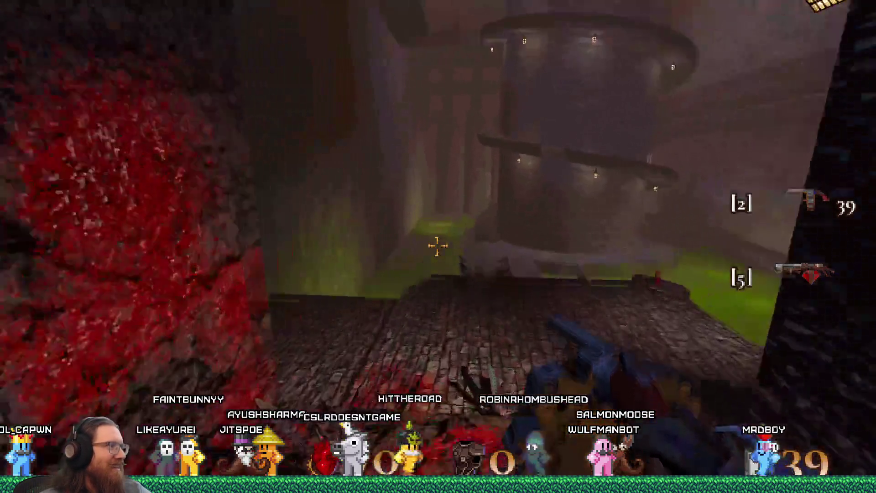
# Step: Drop down for the flamethrower fuel and follow the stone path onto the metal walkway
pyautogui.press('w')
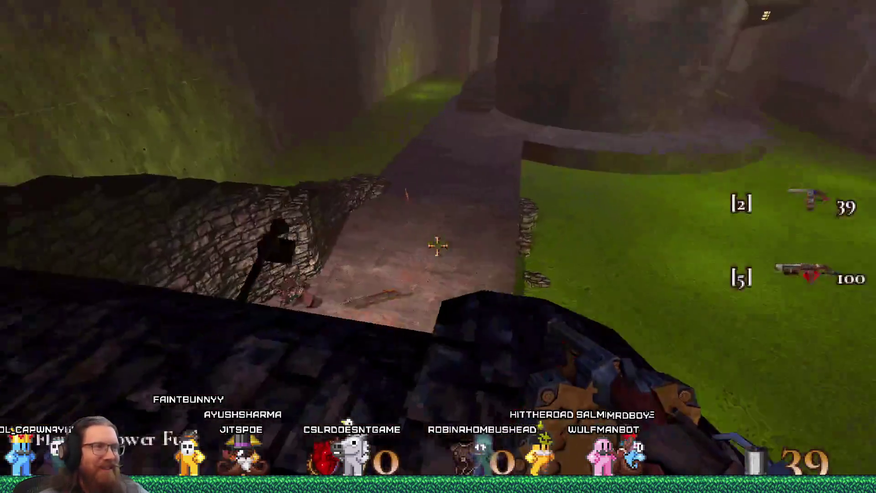
pyautogui.press('w')
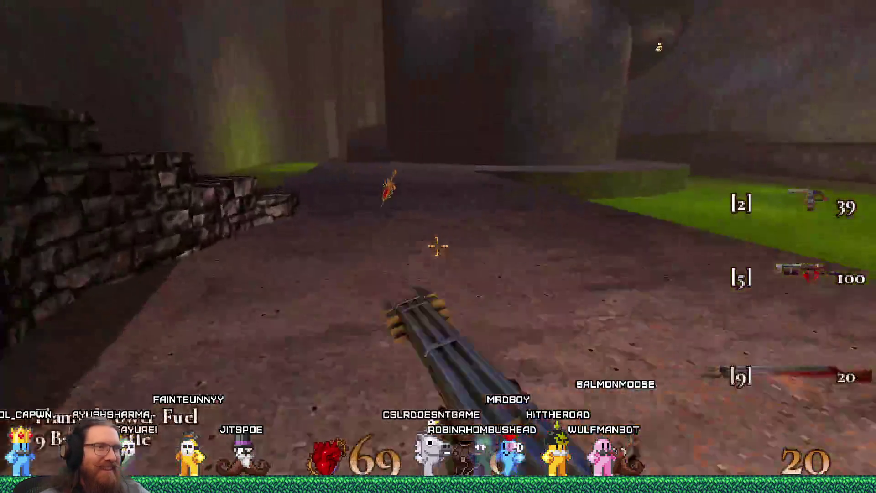
pyautogui.press('w')
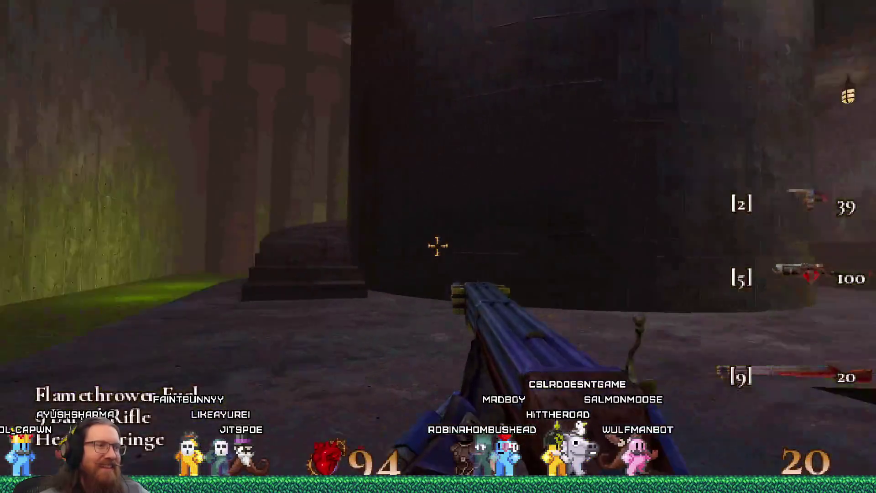
pyautogui.press('w')
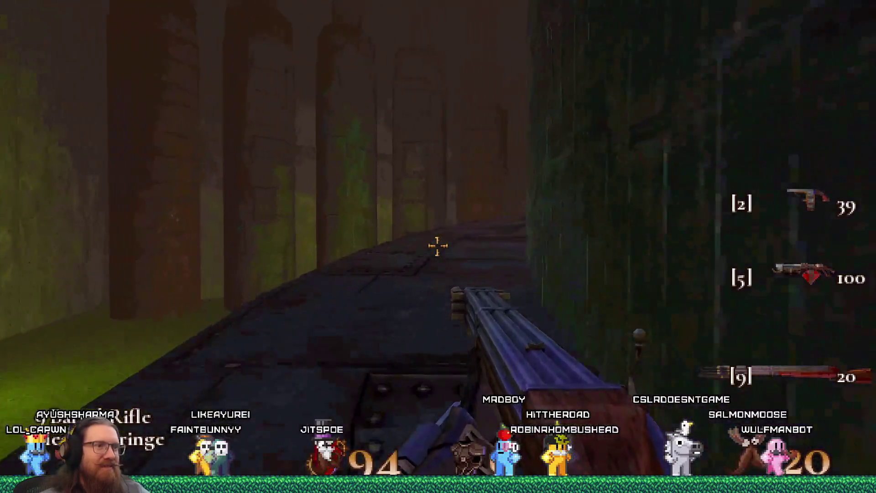
# Step: Gun down the robed enemies along the walkway and in the corridor
pyautogui.click(438, 245)
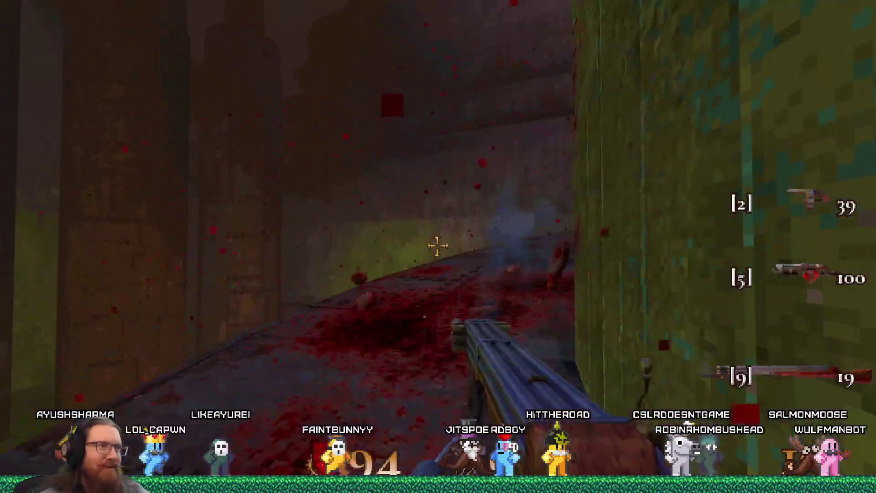
pyautogui.press('w')
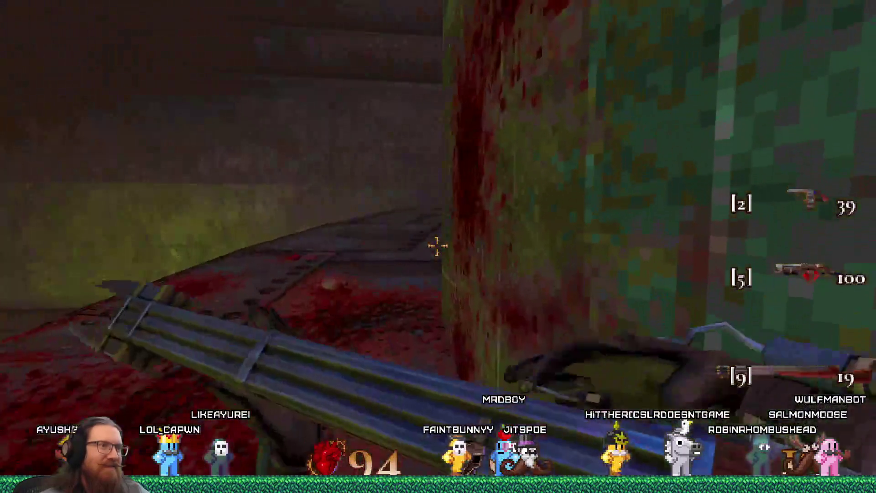
pyautogui.click(437, 245)
pyautogui.press('w')
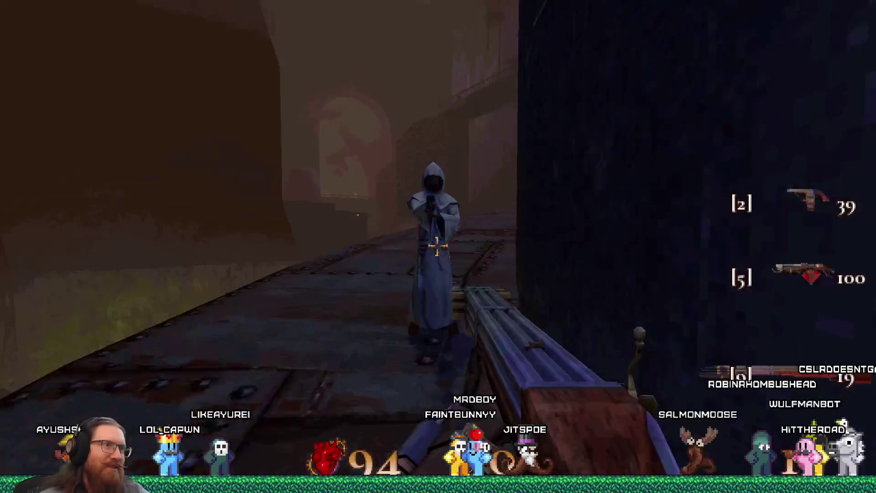
pyautogui.click(438, 246)
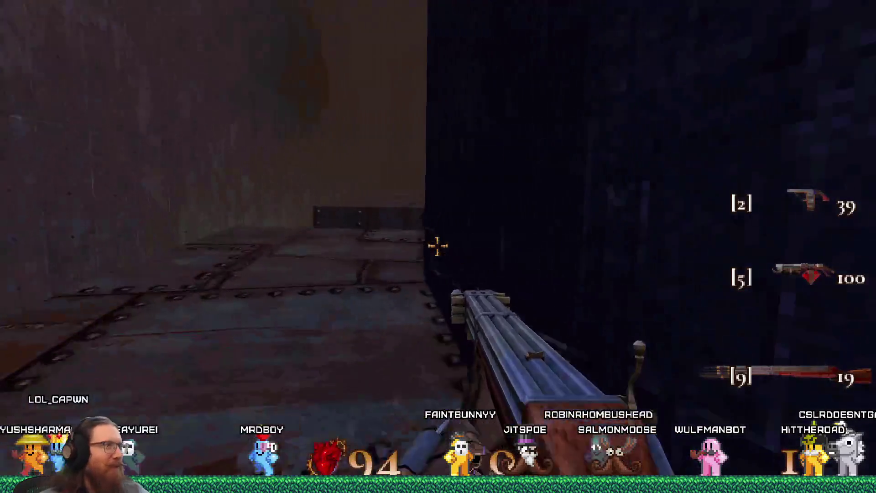
pyautogui.press('w')
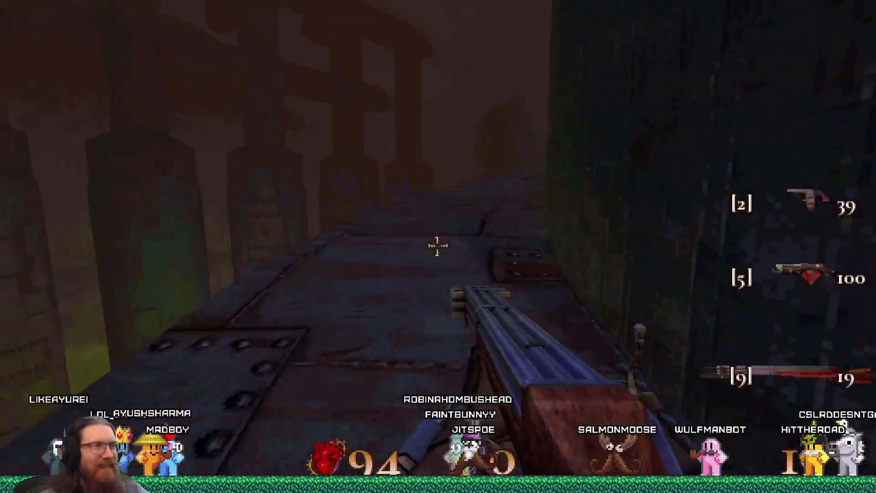
pyautogui.press('w')
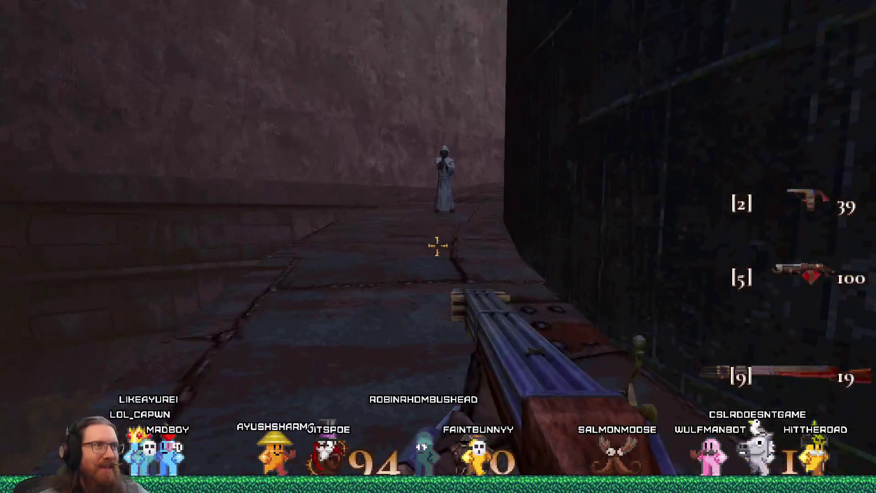
pyautogui.click(437, 245)
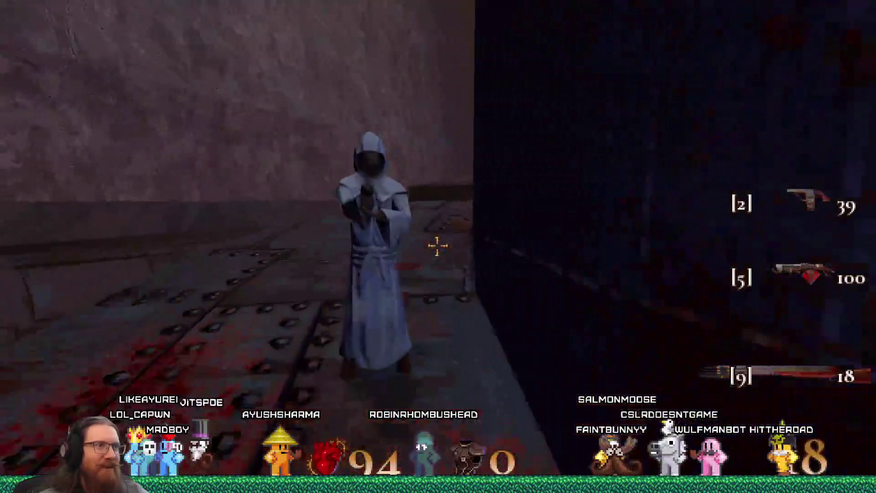
# Step: Advance along the riveted walkway to the dark wall and shoot the flying and walker enemies
pyautogui.press('w')
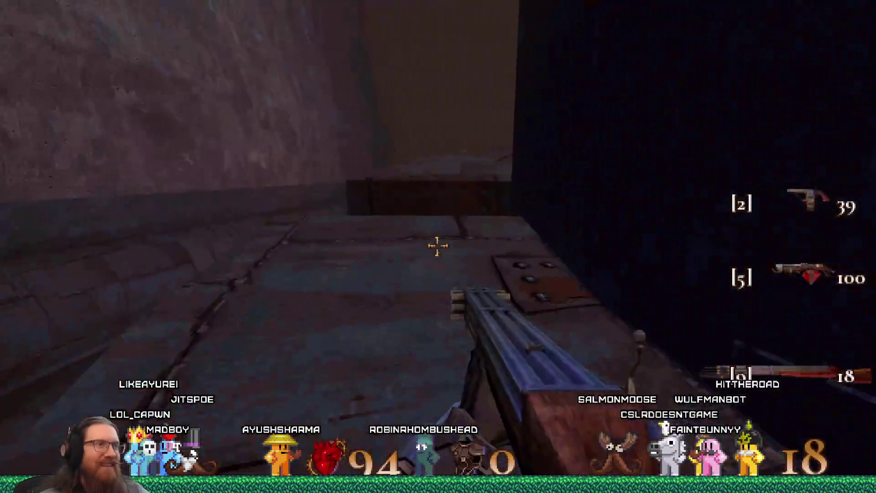
pyautogui.press('w')
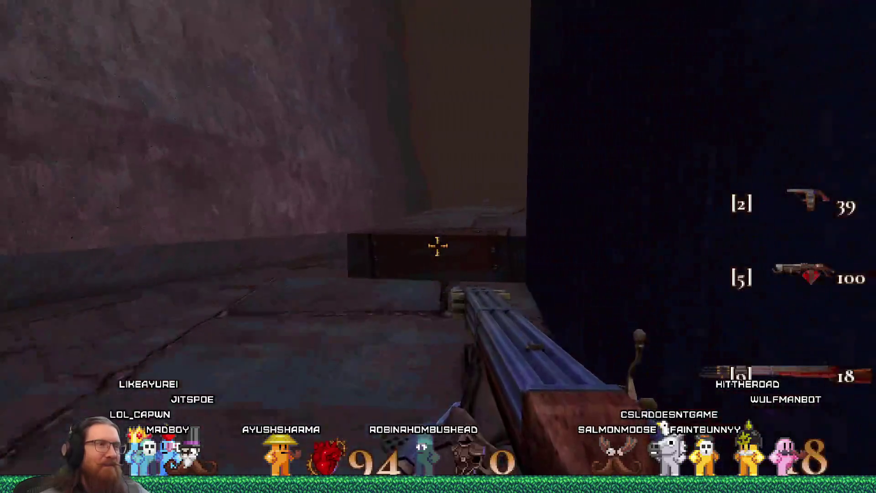
pyautogui.press('w')
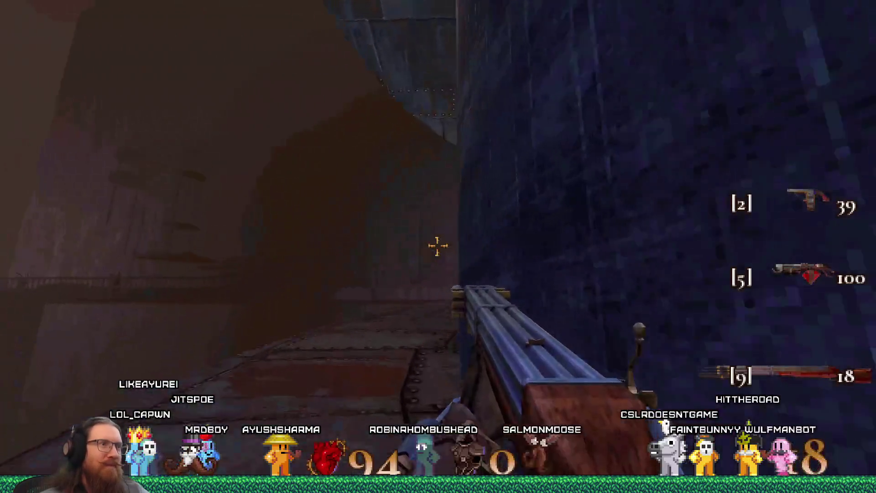
pyautogui.press('w')
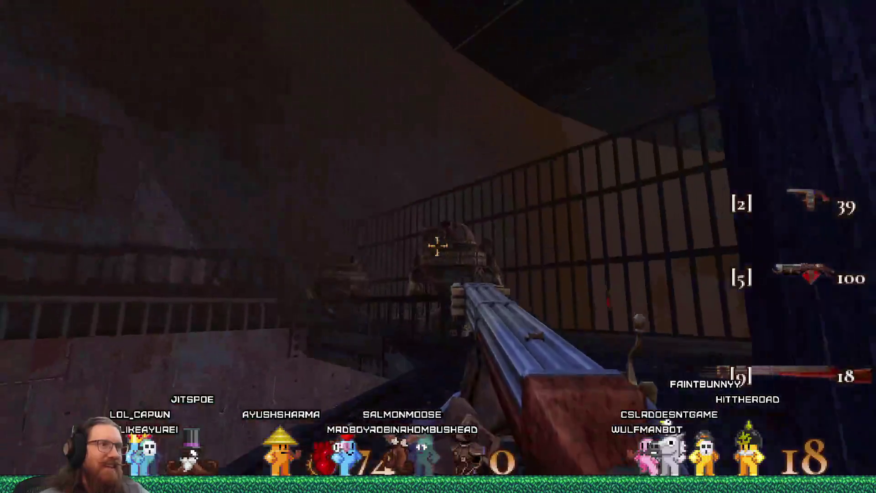
pyautogui.click(437, 246)
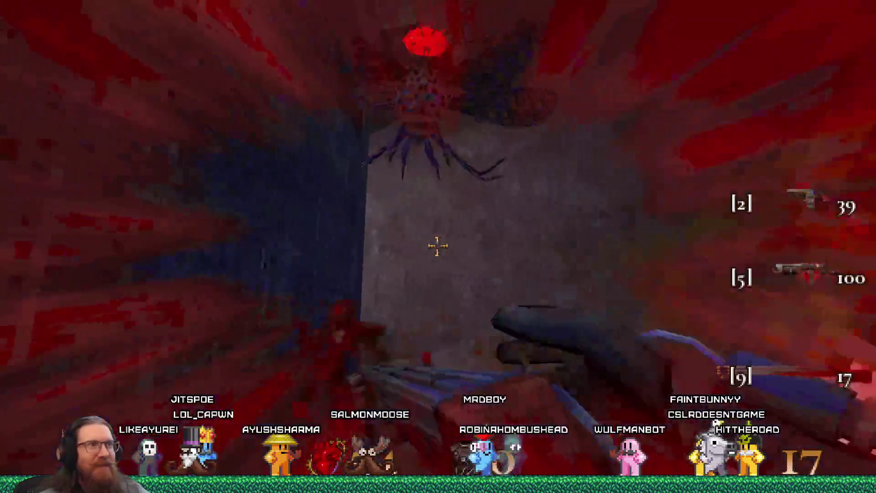
pyautogui.click(438, 246)
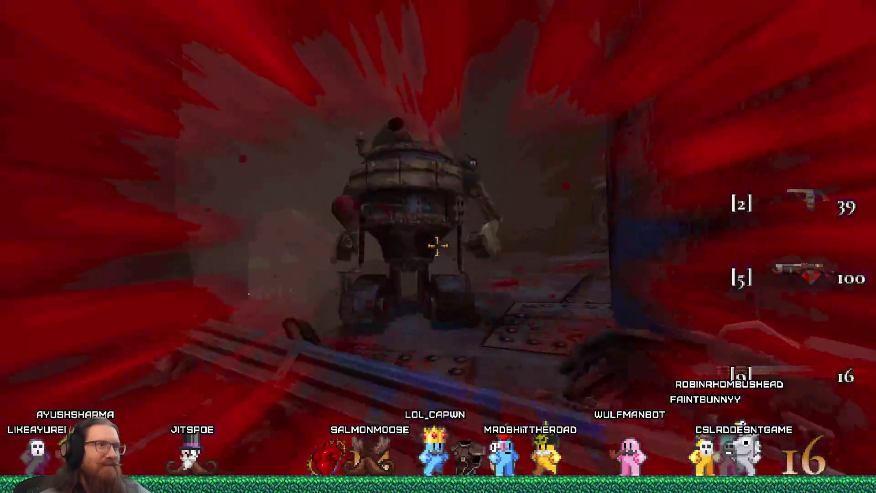
pyautogui.click(438, 247)
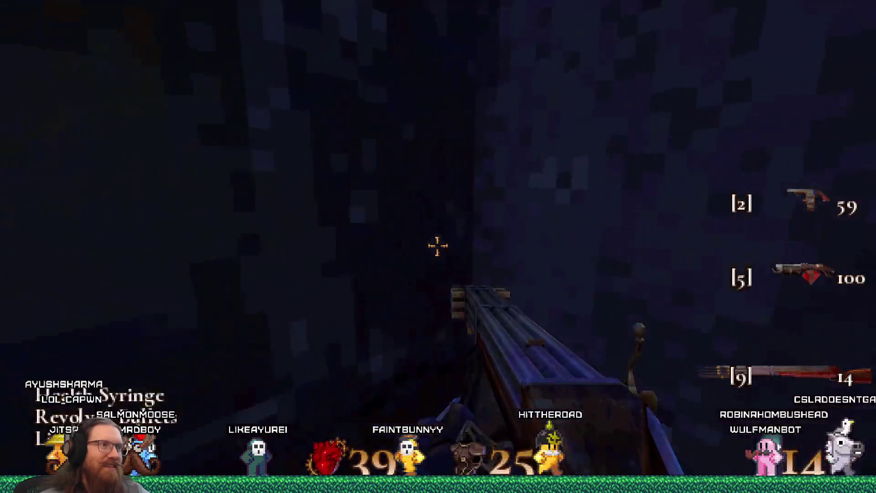
# Step: Turn to face the robed figure and kill it
pyautogui.press('e')
pyautogui.click(438, 246)
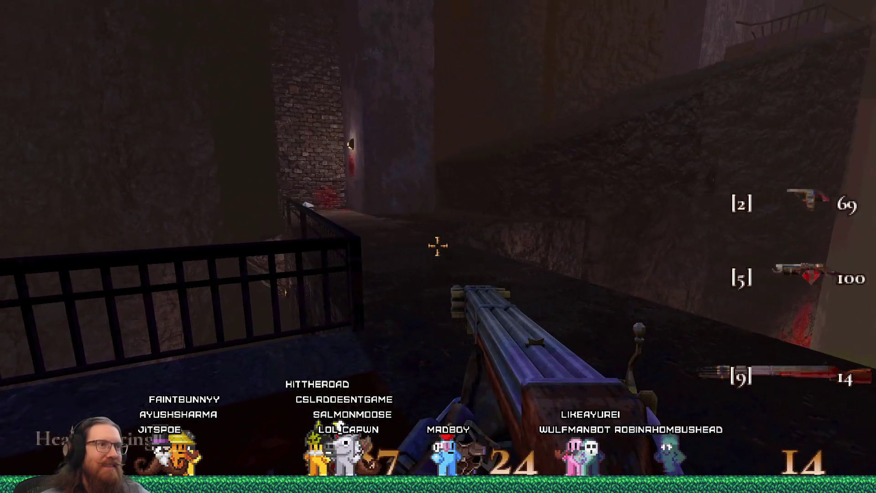
pyautogui.click(437, 246)
# Step: Follow the railed walkways, climb the stairs through the cave, and drop from the balcony
pyautogui.press('w')
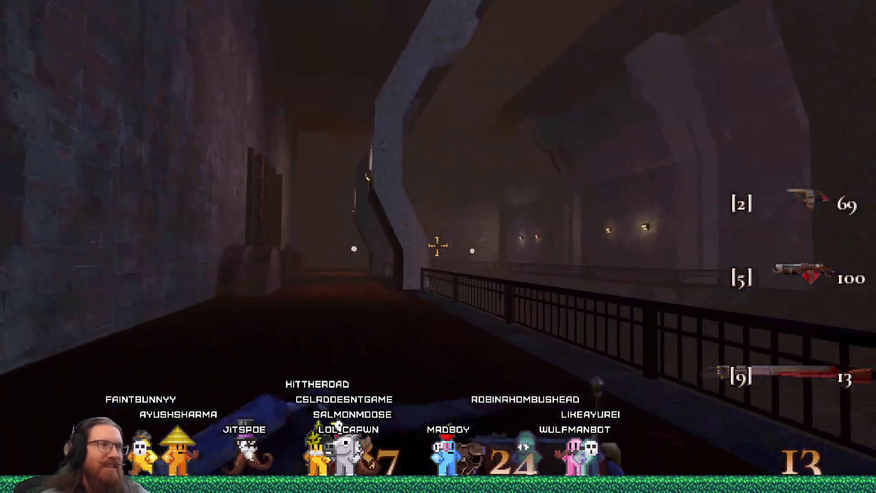
pyautogui.press('w')
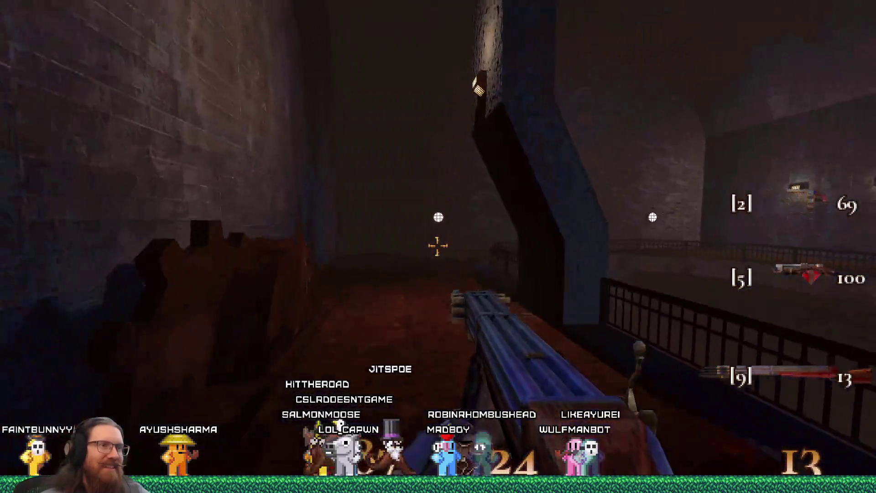
pyautogui.press('w')
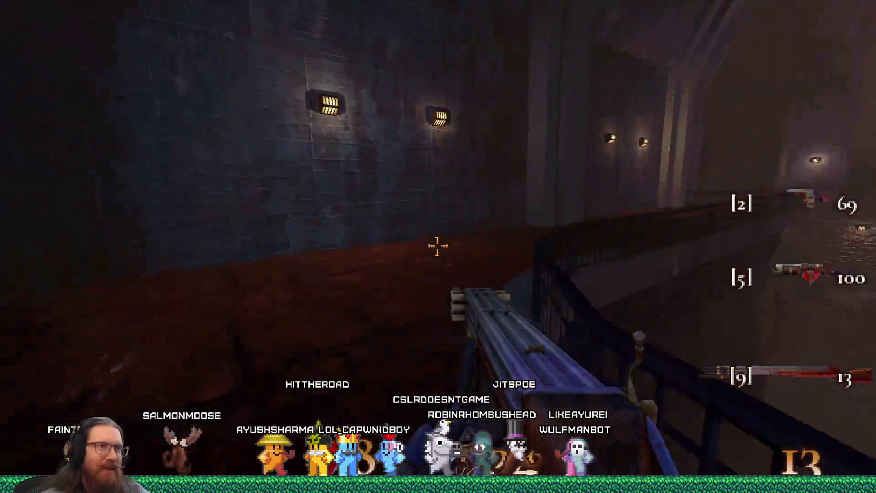
pyautogui.press('w')
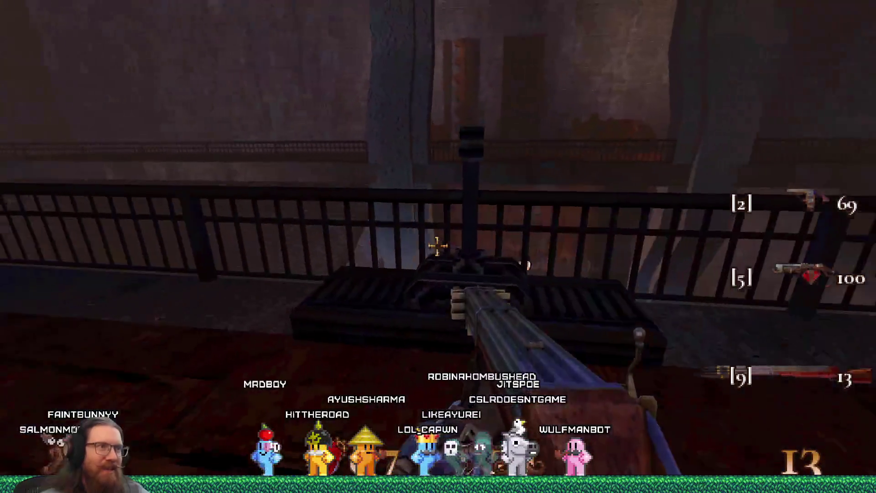
pyautogui.press('w')
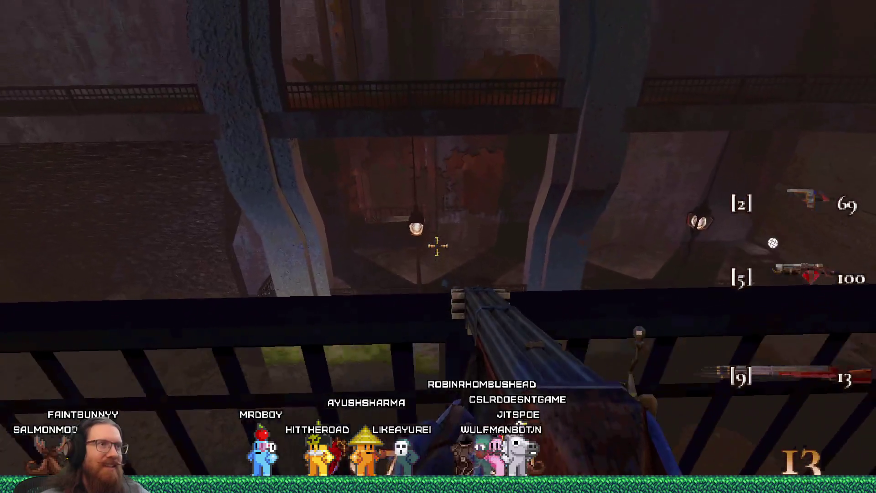
pyautogui.press('w')
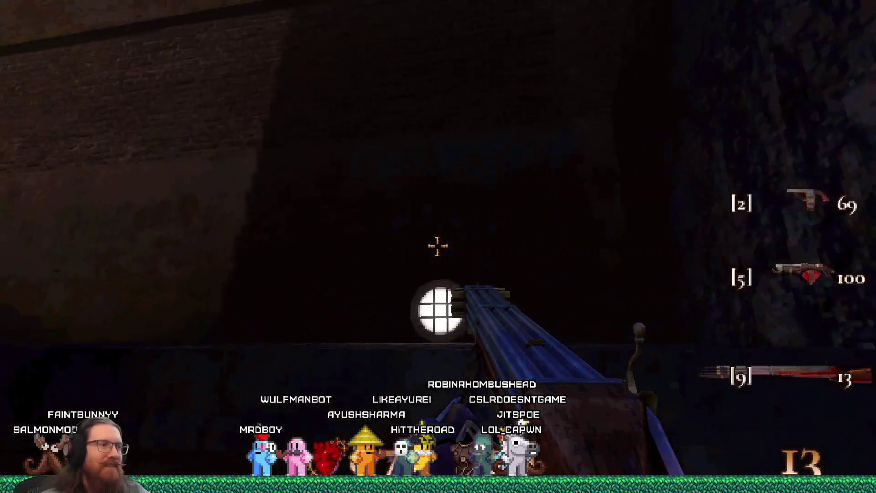
pyautogui.press('w')
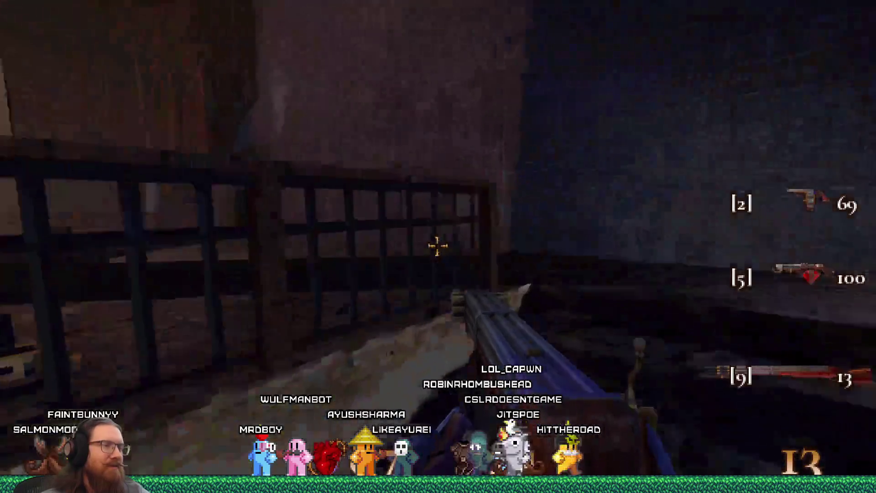
pyautogui.press('w')
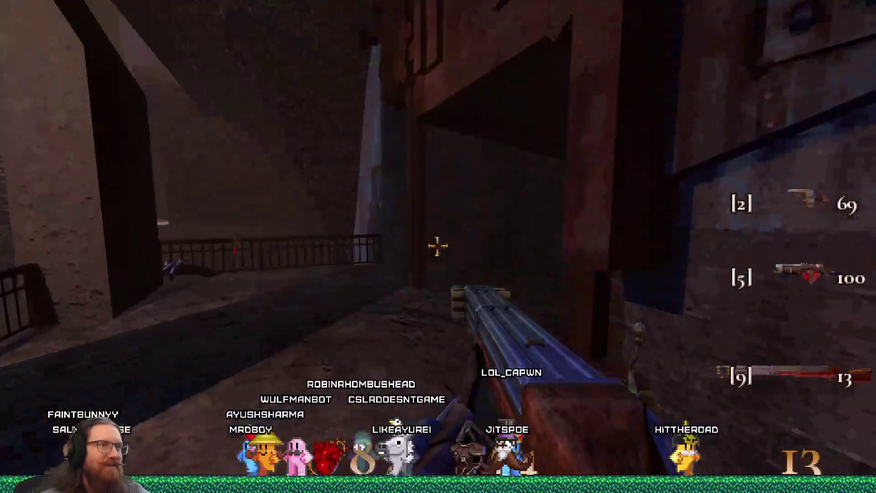
pyautogui.press('w')
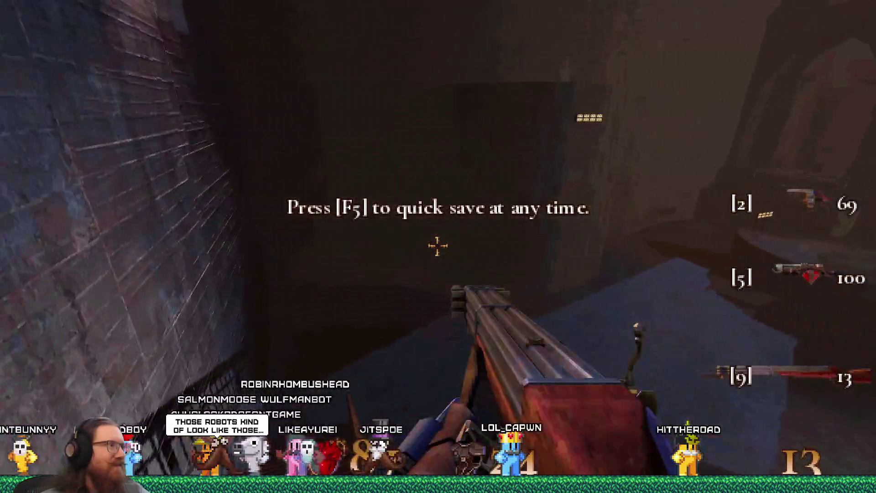
# Step: Cross the mossy courtyard past the raised platform toward the signboard and fire at an enemy
pyautogui.press('w')
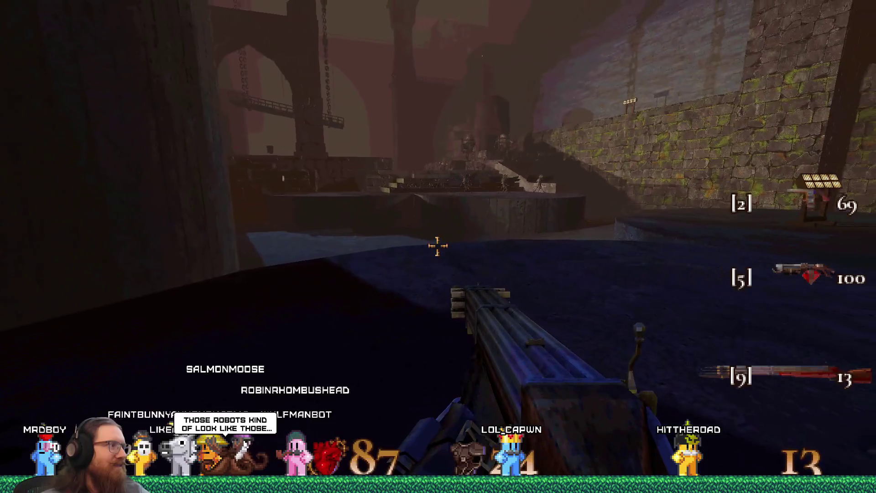
pyautogui.press('w')
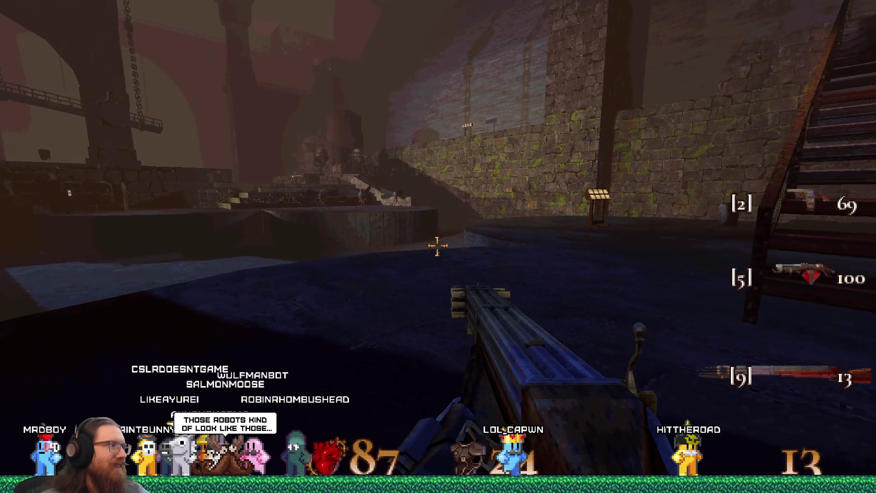
pyautogui.press('w')
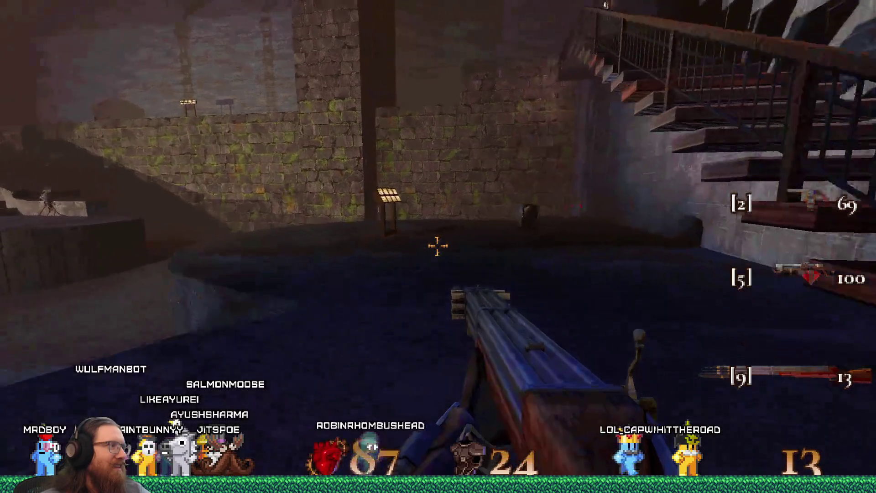
pyautogui.press('w')
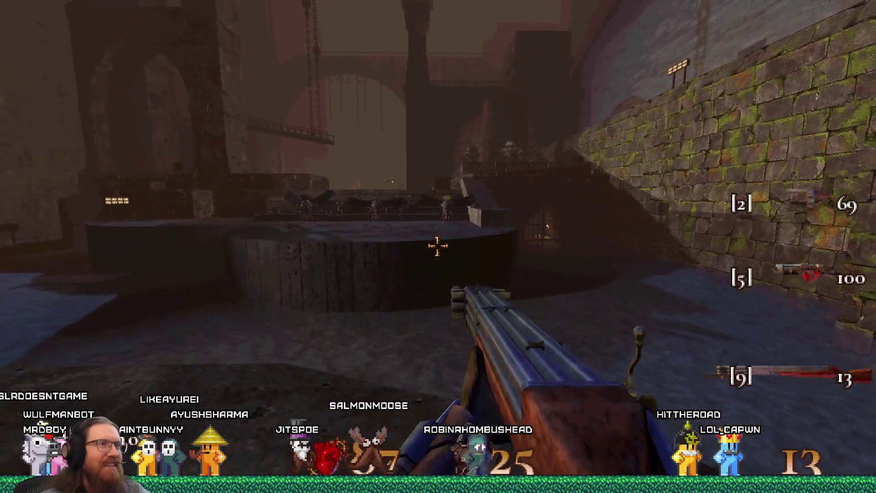
pyautogui.press('w')
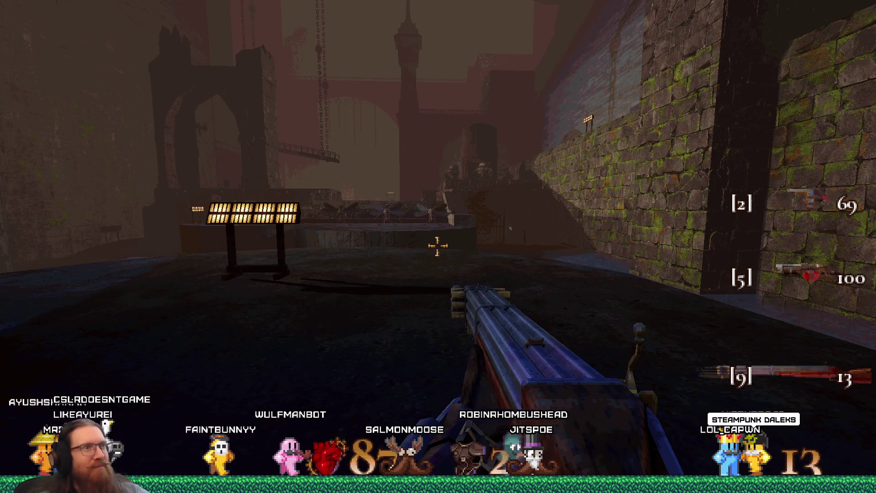
pyautogui.press('w')
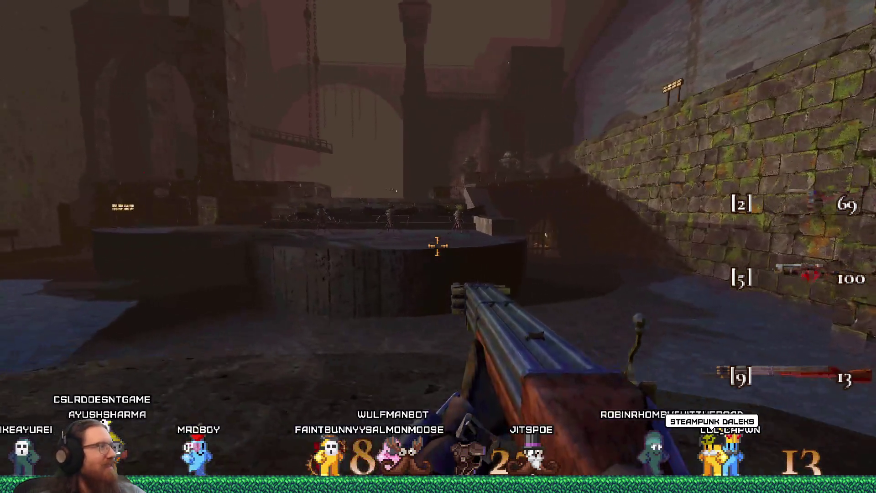
pyautogui.click(438, 246)
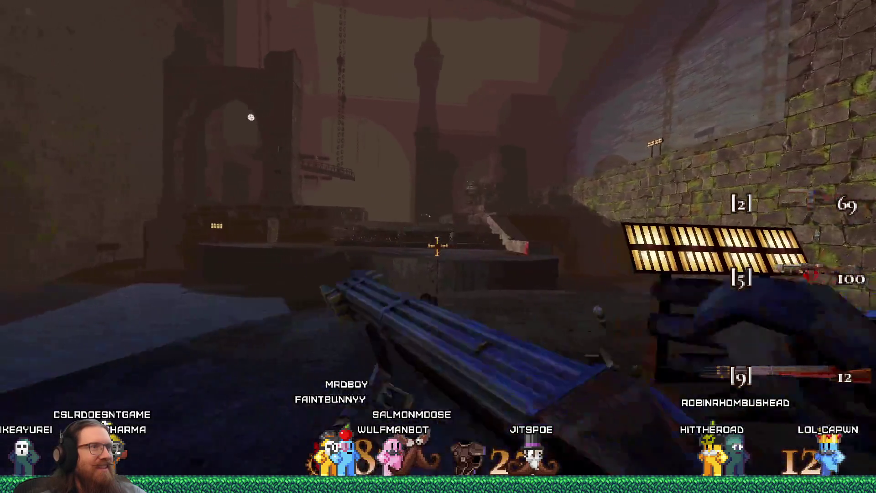
# Step: Push past the signboard and lamp post, firing at attackers and toward the dark stairwell
pyautogui.press('w')
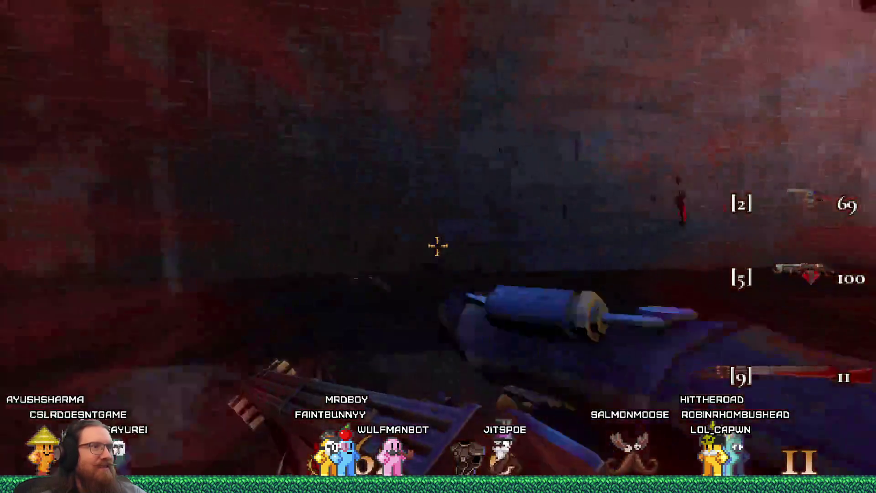
pyautogui.click(438, 246)
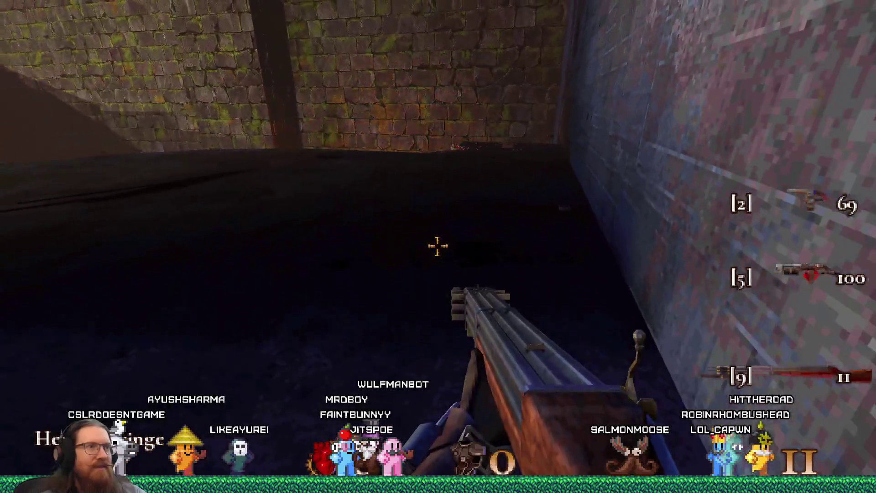
pyautogui.press('w')
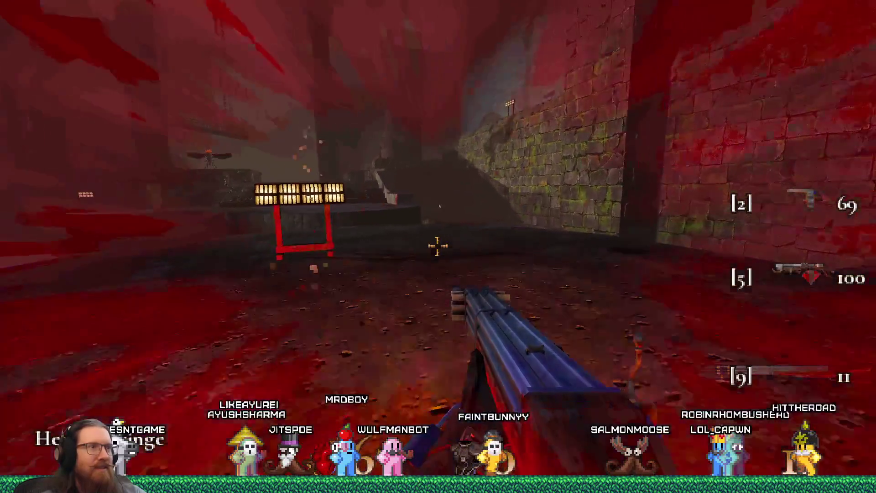
pyautogui.click(438, 245)
pyautogui.press('w')
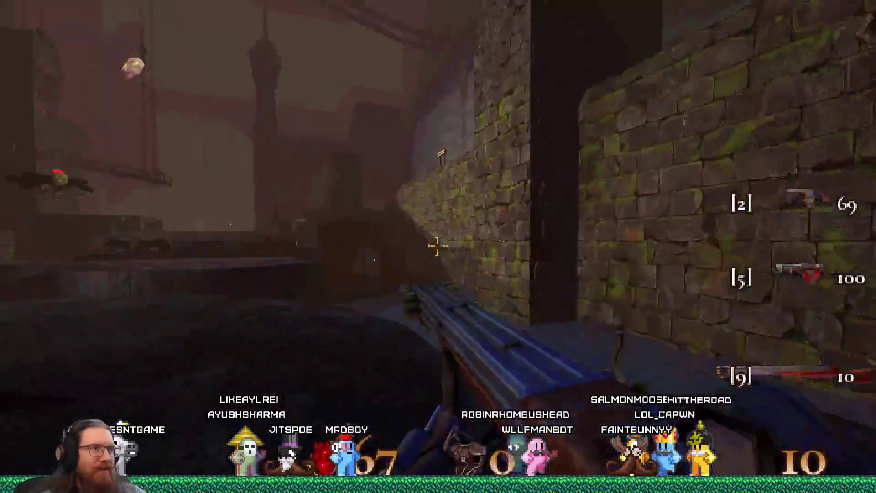
pyautogui.press('w')
pyautogui.press('w')
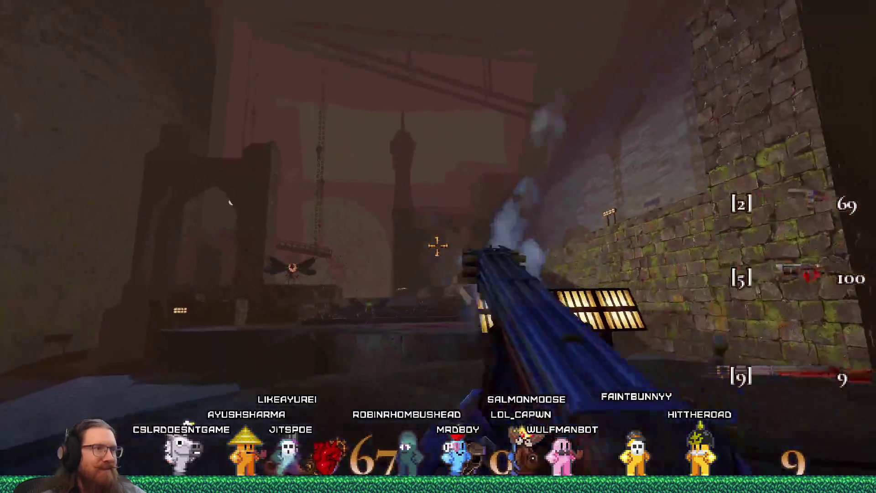
pyautogui.press('w')
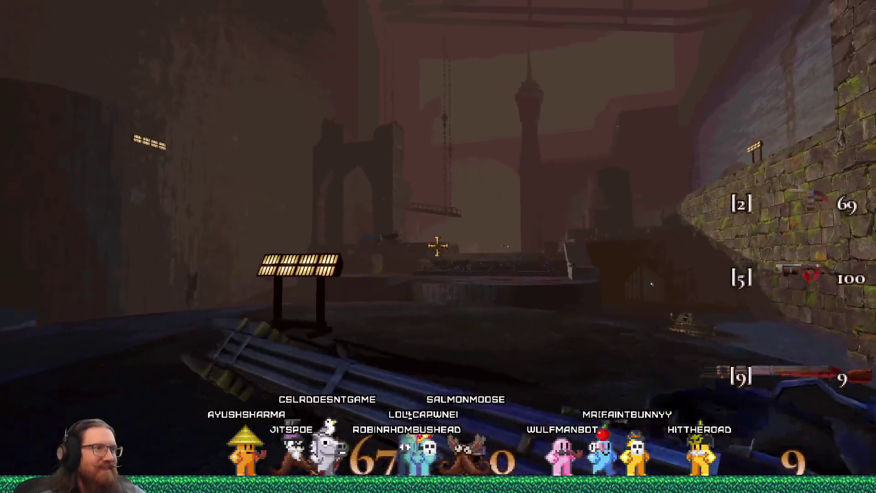
# Step: Launch a grenade into the courtyard, then shoot and melee the dome enemies until the player dies
pyautogui.click(437, 246)
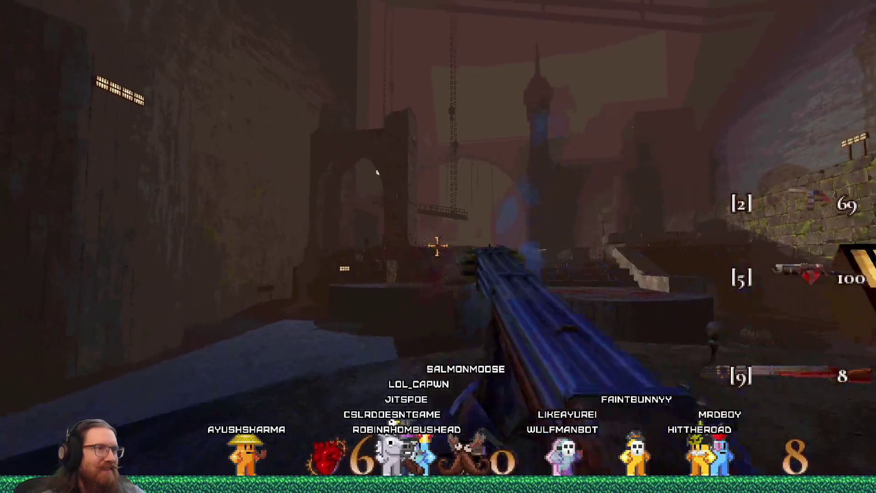
pyautogui.press('w')
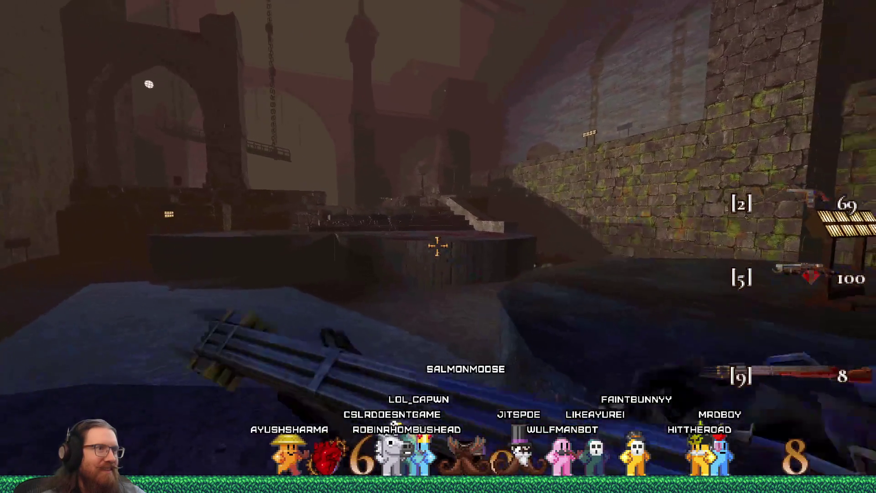
pyautogui.click(437, 245)
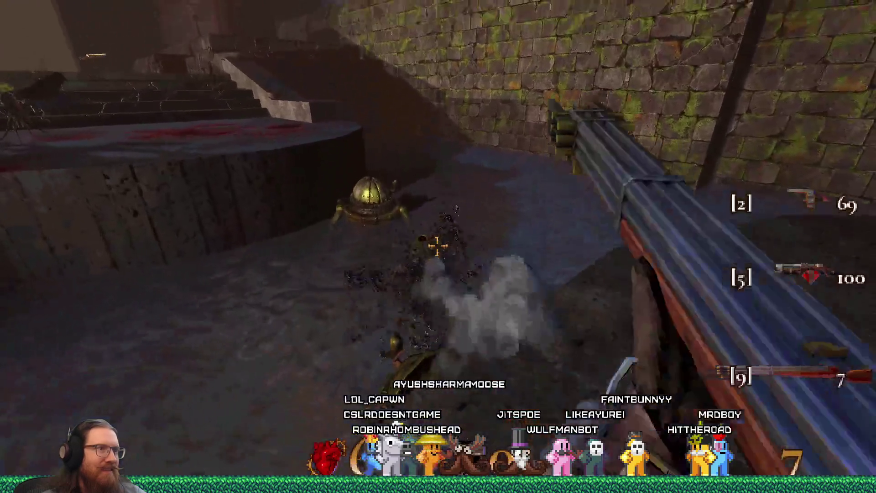
pyautogui.rightClick(438, 246)
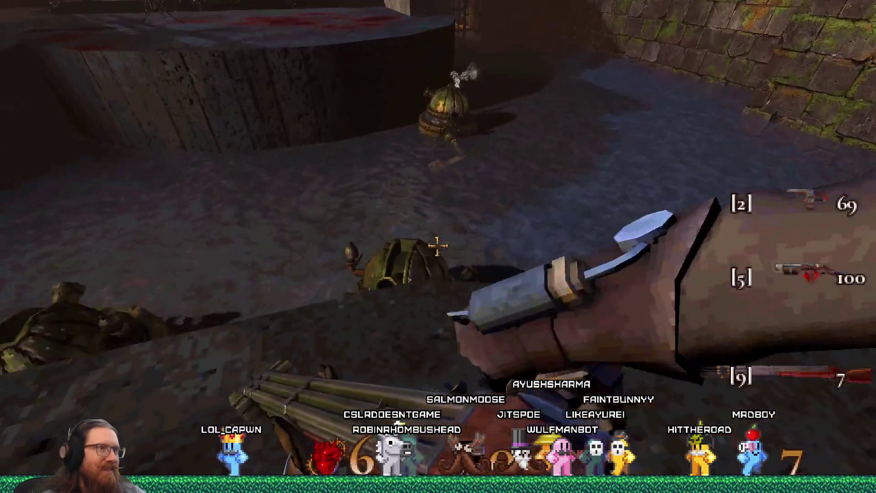
pyautogui.click(437, 246)
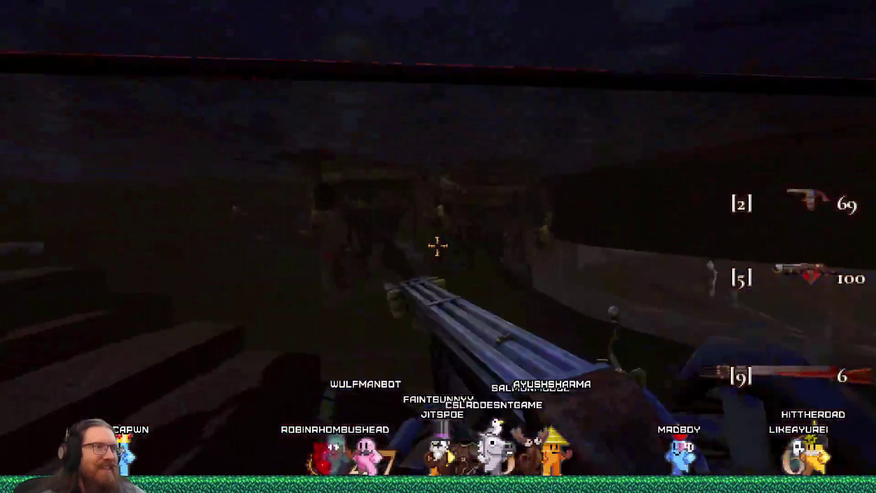
pyautogui.click(438, 246)
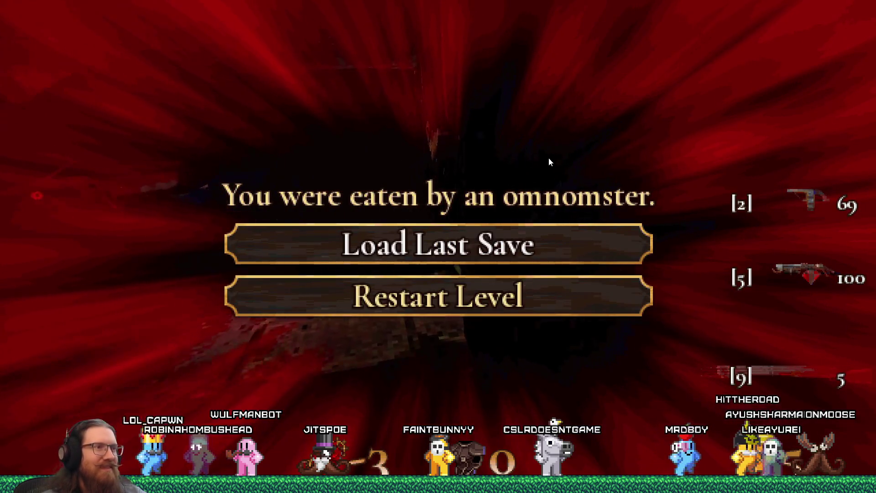
# Step: Exit from the death screen to the main menu and quit KOOK
pyautogui.press('Escape')
pyautogui.click(497, 347)
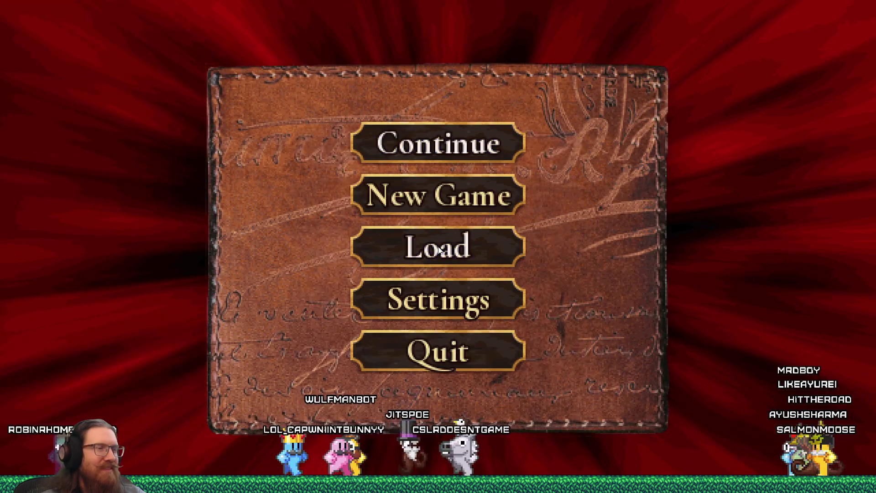
pyautogui.click(453, 366)
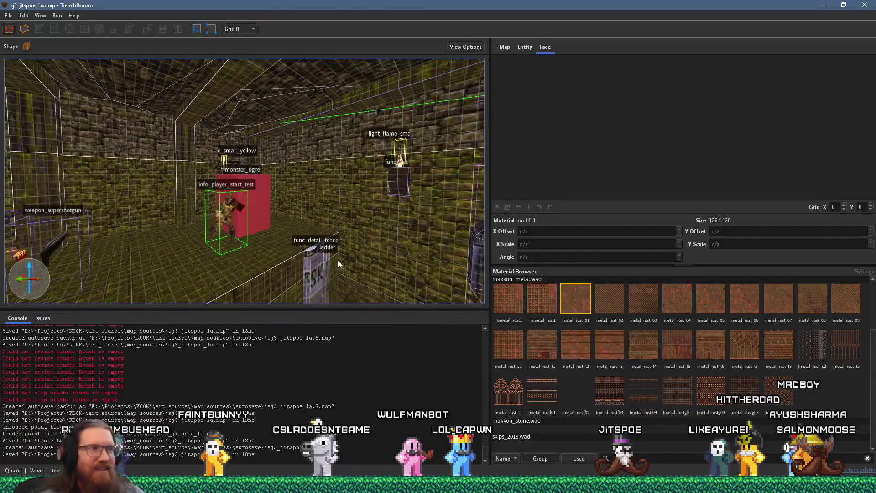
# Step: Fly the 3D camera past the large stone wall into the room with light fixtures
pyautogui.moveTo(338, 263)
pyautogui.mouseDown()
pyautogui.moveTo(411, 268)
pyautogui.moveTo(266, 178)
pyautogui.moveTo(270, 162)
pyautogui.moveTo(189, 242)
pyautogui.moveTo(149, 221)
pyautogui.moveTo(193, 181)
pyautogui.moveTo(57, 182)
pyautogui.moveTo(293, 174)
pyautogui.moveTo(255, 169)
pyautogui.moveTo(302, 145)
pyautogui.moveTo(262, 182)
pyautogui.moveTo(310, 184)
pyautogui.moveTo(300, 191)
pyautogui.moveTo(205, 59)
pyautogui.moveTo(234, 107)
pyautogui.moveTo(210, 240)
pyautogui.mouseUp()
pyautogui.moveTo(220, 195); pyautogui.dragTo(281, 157)
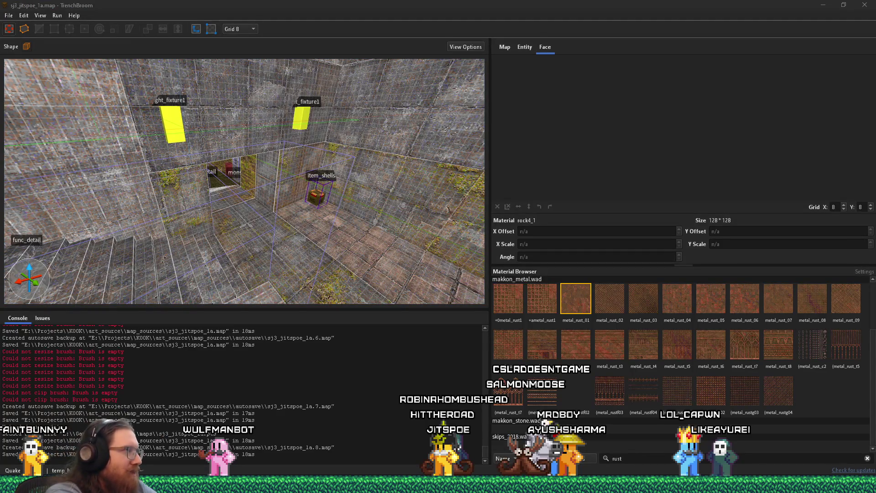
pyautogui.moveTo(438, 485)
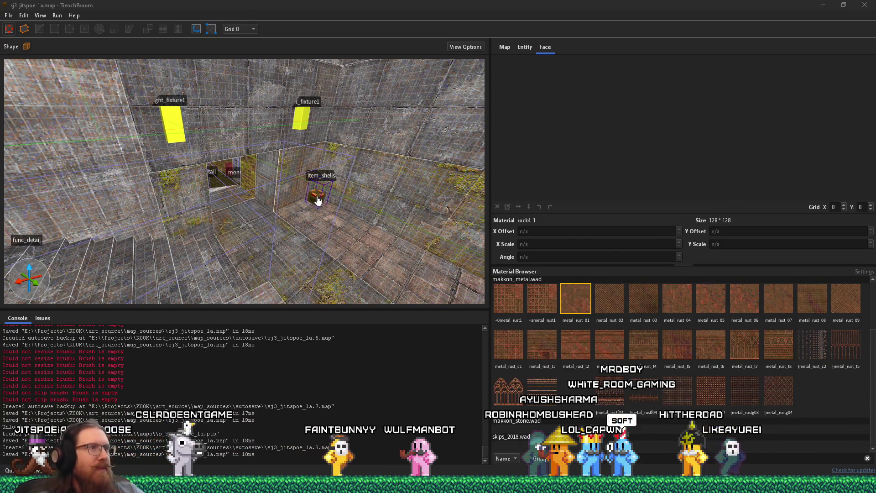
pyautogui.moveTo(283, 197)
pyautogui.mouseDown()
pyautogui.moveTo(325, 188)
pyautogui.moveTo(231, 163)
pyautogui.mouseUp()
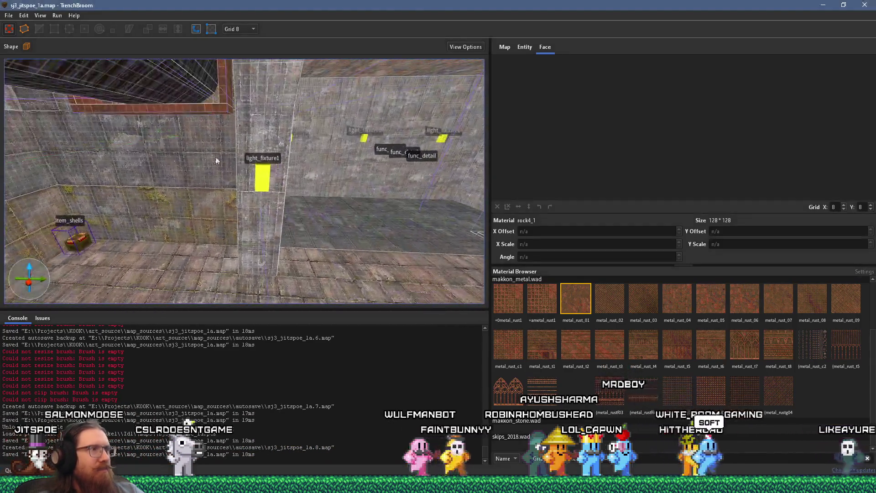
pyautogui.moveTo(176, 171)
pyautogui.mouseDown()
pyautogui.moveTo(240, 174)
pyautogui.moveTo(210, 212)
pyautogui.mouseUp()
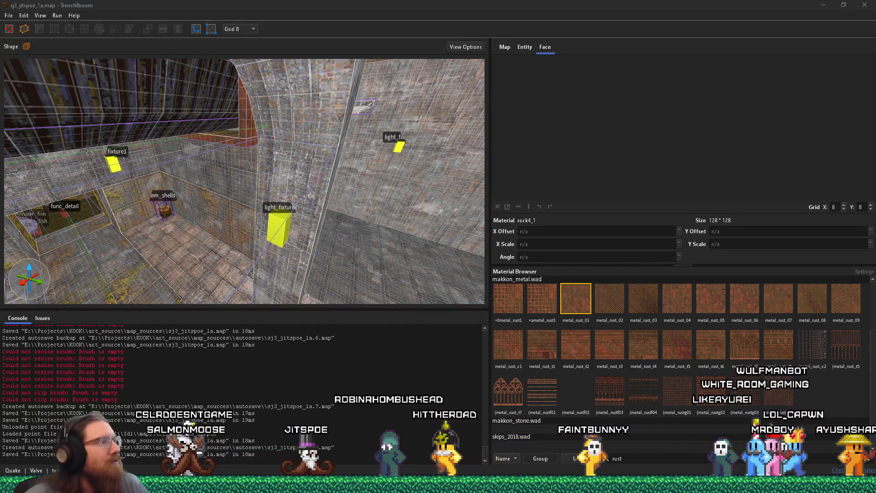
pyautogui.write('rust')
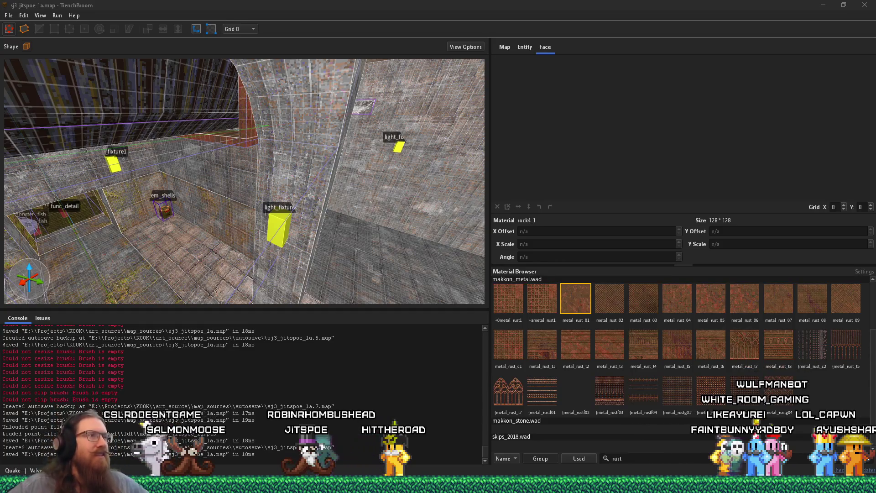
# Step: Turn toward the double door under the ceiling arch and select both func_door panels
pyautogui.moveTo(182, 124); pyautogui.dragTo(265, 93)
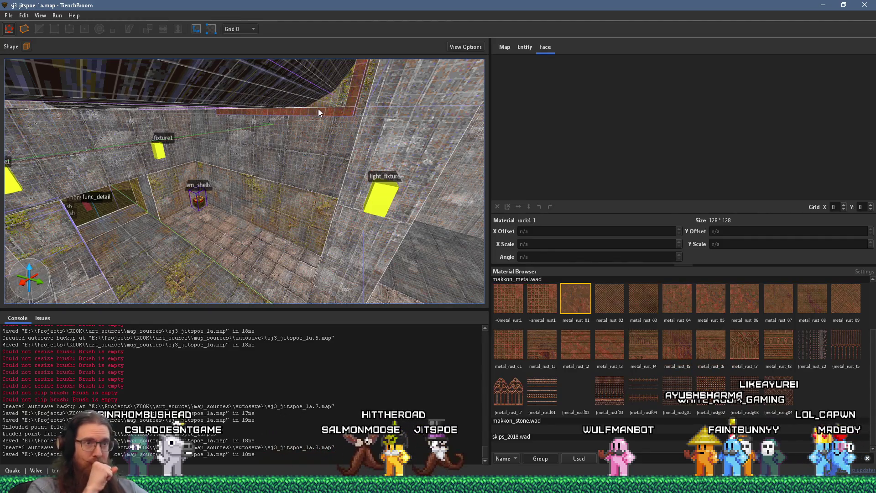
pyautogui.moveTo(318, 108)
pyautogui.mouseDown()
pyautogui.moveTo(309, 158)
pyautogui.moveTo(289, 165)
pyautogui.moveTo(246, 136)
pyautogui.moveTo(263, 130)
pyautogui.moveTo(95, 105)
pyautogui.moveTo(147, 70)
pyautogui.moveTo(196, 103)
pyautogui.moveTo(320, 119)
pyautogui.mouseUp()
pyautogui.moveTo(404, 150)
pyautogui.mouseDown()
pyautogui.moveTo(160, 187)
pyautogui.moveTo(309, 177)
pyautogui.mouseUp()
pyautogui.scroll(3, 310, 177)
pyautogui.click(359, 183)
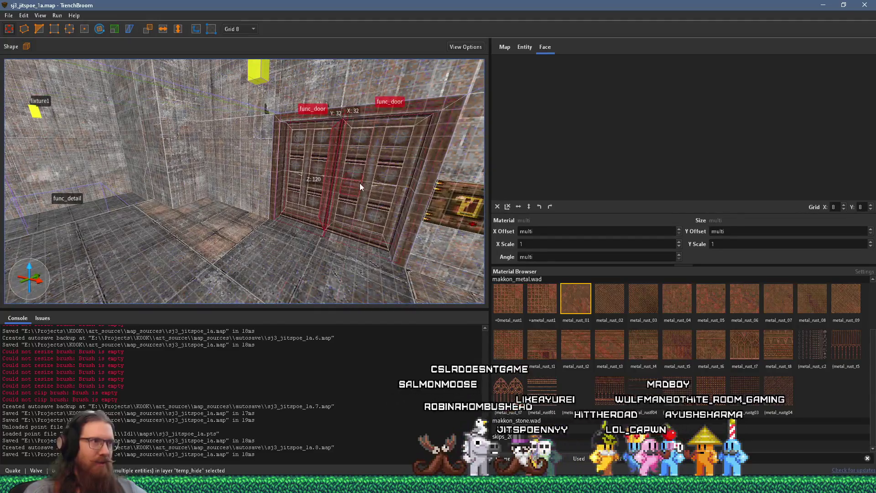
# Step: In the Entity properties, replace the doors' groupname silverdoor with golddoor
pyautogui.click(524, 47)
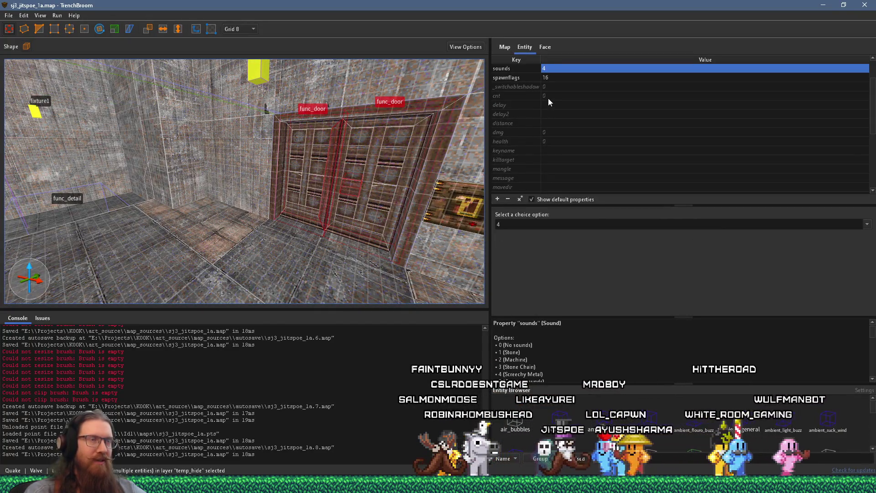
pyautogui.scroll(1, 541, 127)
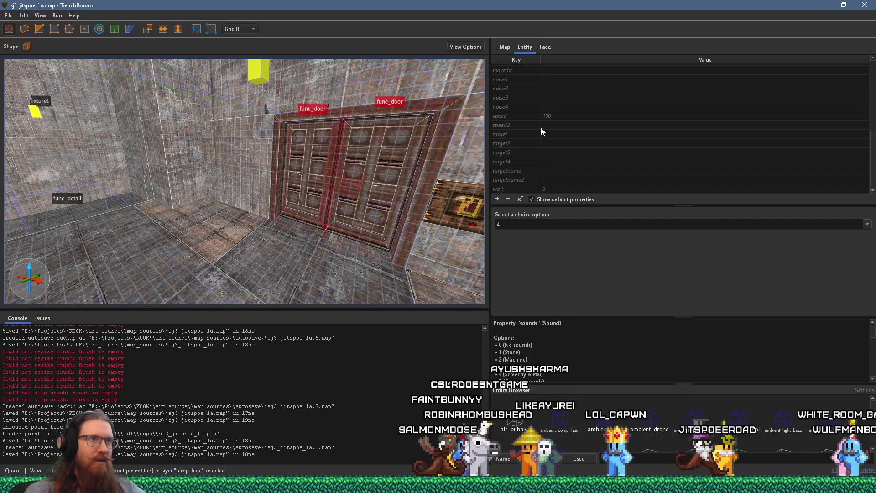
pyautogui.scroll(1, 541, 127)
pyautogui.doubleClick(563, 88)
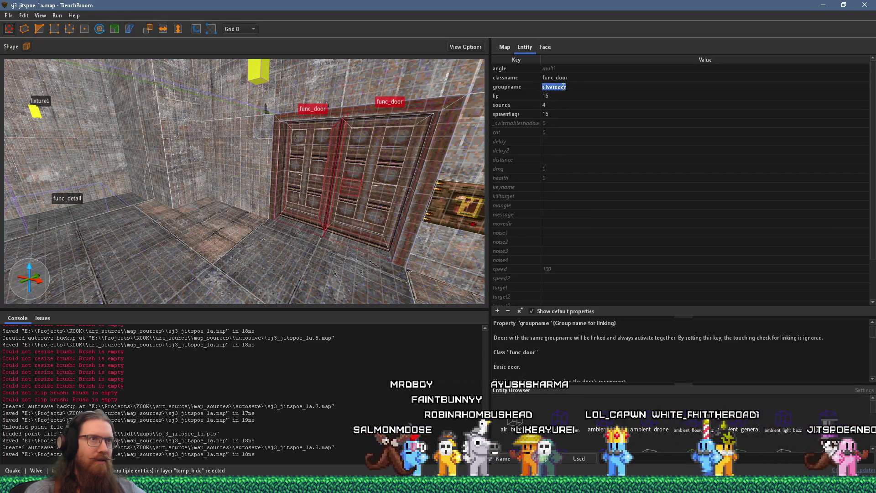
pyautogui.write('golddoor')
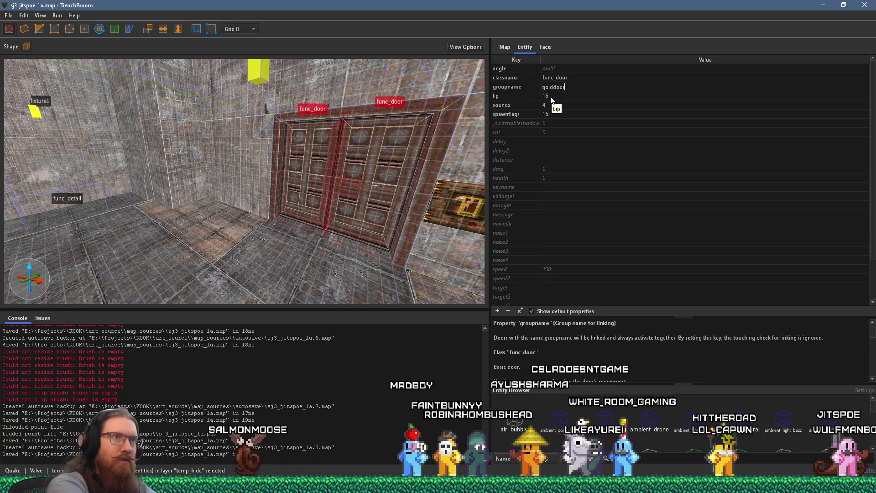
pyautogui.press('Return')
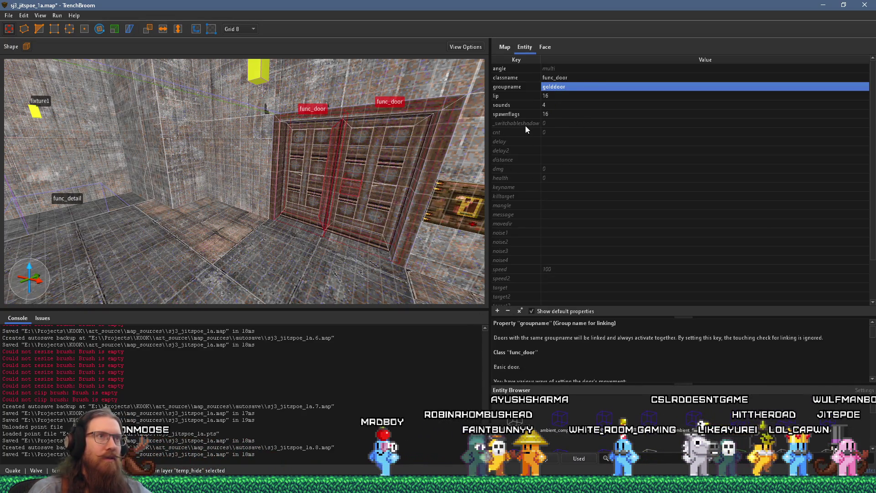
# Step: Check the door's spawnflags options, centre the view on it, and deselect it
pyautogui.click(508, 114)
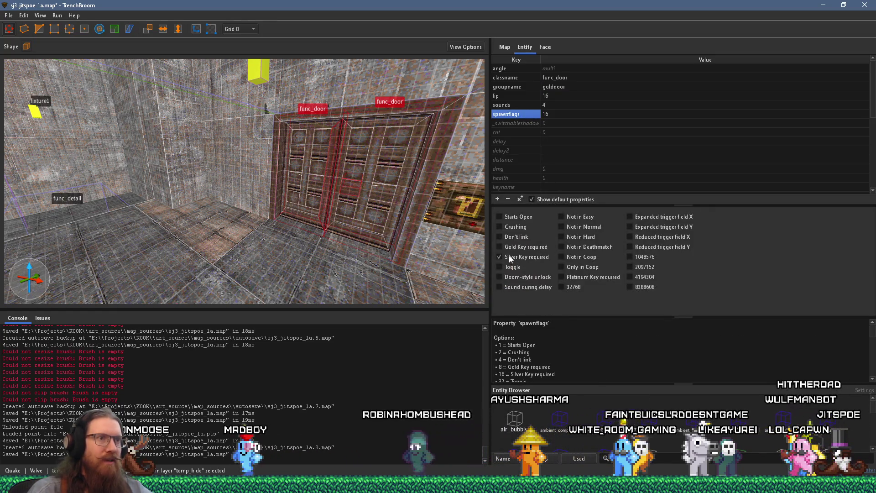
pyautogui.hotkey('ctrl', 'u')
pyautogui.press('Escape')
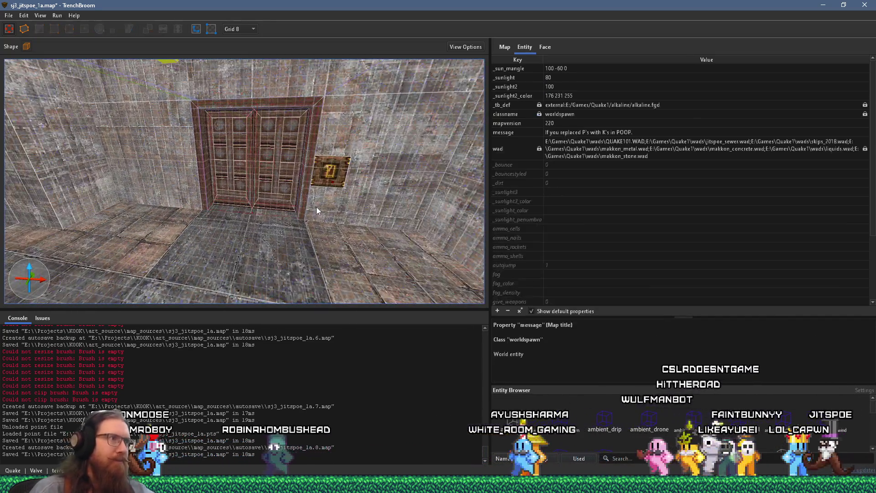
# Step: Save sj3_jitspoe_1a.map with the golddoor change
pyautogui.moveTo(316, 207); pyautogui.dragTo(279, 207)
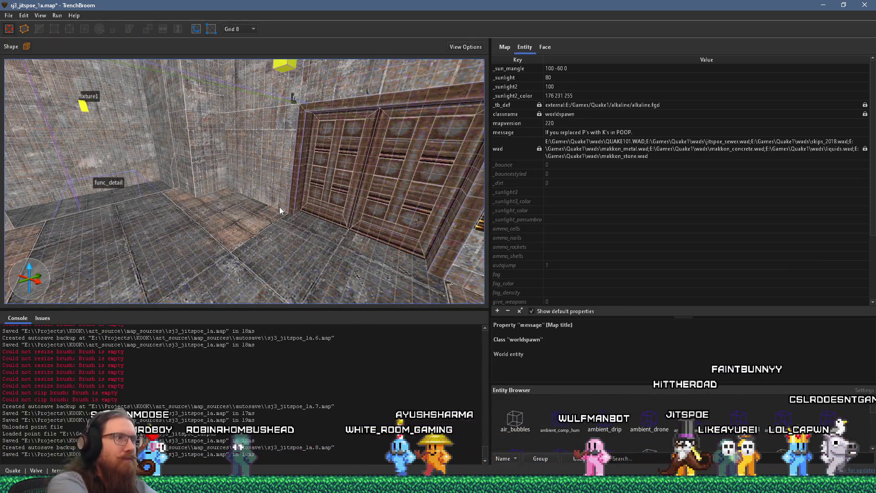
pyautogui.hotkey('ctrl', 's')
pyautogui.moveTo(279, 207)
pyautogui.mouseDown()
pyautogui.moveTo(292, 195)
pyautogui.moveTo(235, 149)
pyautogui.moveTo(260, 210)
pyautogui.moveTo(231, 192)
pyautogui.moveTo(233, 161)
pyautogui.moveTo(240, 188)
pyautogui.moveTo(254, 196)
pyautogui.moveTo(271, 168)
pyautogui.moveTo(280, 227)
pyautogui.moveTo(274, 219)
pyautogui.moveTo(191, 245)
pyautogui.mouseUp()
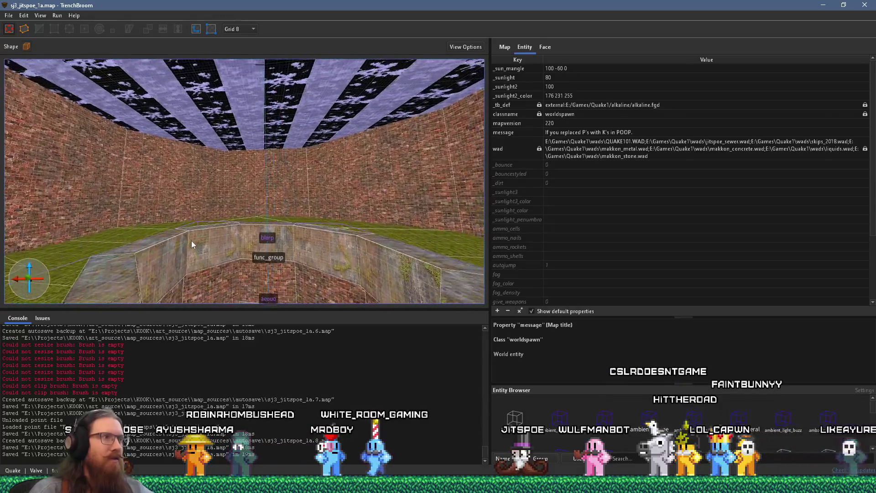
# Step: Fly over the octagonal pit to the brick corridor with steps and bring up its creation menu
pyautogui.moveTo(193, 215); pyautogui.dragTo(204, 247)
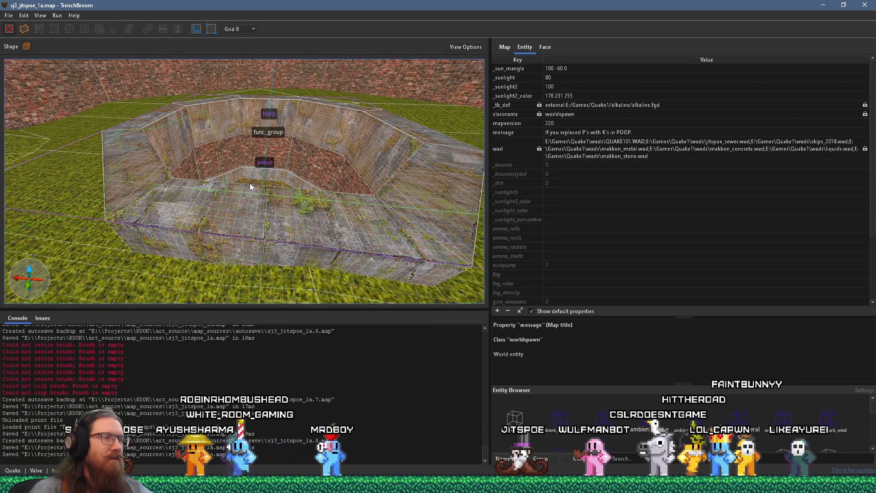
pyautogui.moveTo(251, 183)
pyautogui.mouseDown()
pyautogui.moveTo(187, 242)
pyautogui.moveTo(223, 240)
pyautogui.moveTo(140, 204)
pyautogui.moveTo(224, 194)
pyautogui.moveTo(247, 231)
pyautogui.moveTo(159, 199)
pyautogui.moveTo(129, 198)
pyautogui.moveTo(256, 207)
pyautogui.moveTo(266, 206)
pyautogui.moveTo(247, 206)
pyautogui.moveTo(318, 180)
pyautogui.moveTo(213, 203)
pyautogui.moveTo(245, 189)
pyautogui.moveTo(279, 234)
pyautogui.moveTo(260, 231)
pyautogui.moveTo(329, 157)
pyautogui.moveTo(349, 171)
pyautogui.mouseUp()
pyautogui.moveTo(289, 179)
pyautogui.mouseDown()
pyautogui.moveTo(365, 179)
pyautogui.moveTo(322, 191)
pyautogui.moveTo(300, 174)
pyautogui.moveTo(231, 192)
pyautogui.mouseUp()
pyautogui.rightClick(218, 195)
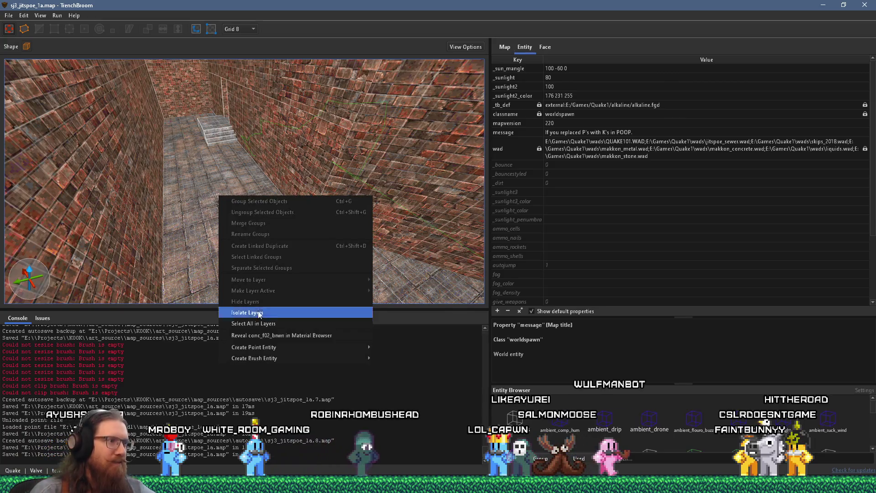
# Step: Create an item_key2 gold key and slide it onto the corridor floor at origin -240 976 856
pyautogui.moveTo(301, 347)
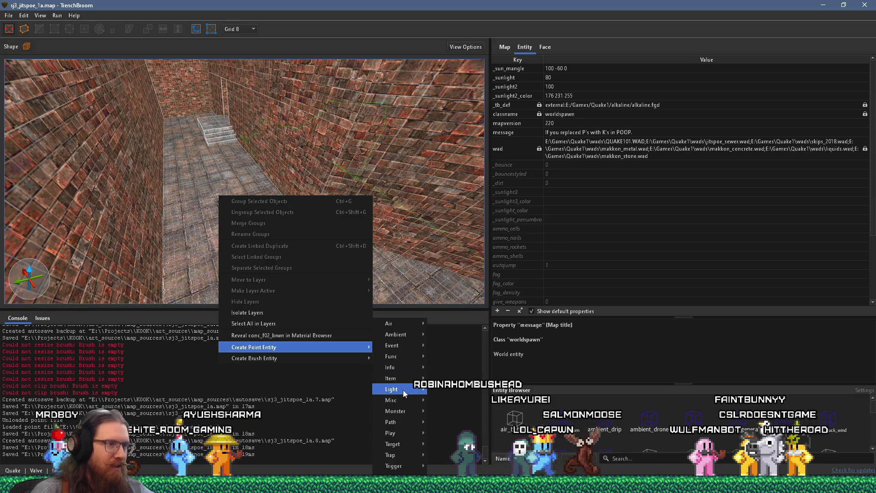
pyautogui.moveTo(404, 371)
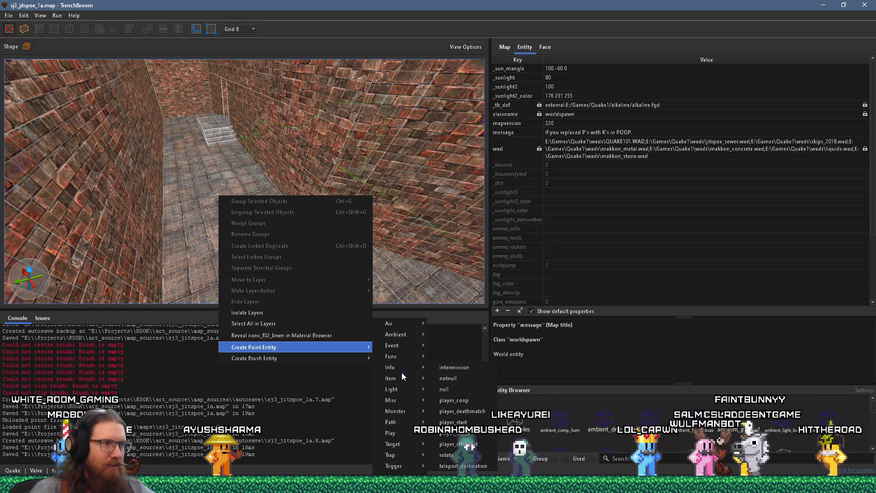
pyautogui.click(445, 421)
pyautogui.hotkey('ctrl', 'u')
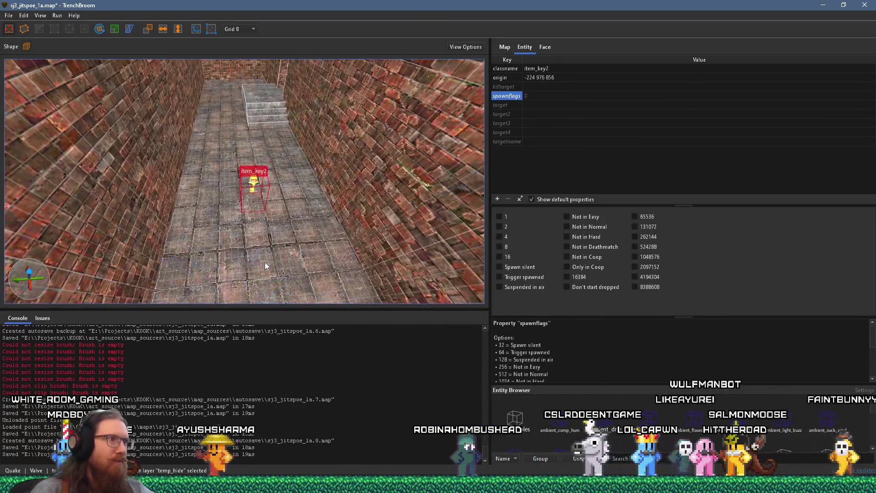
pyautogui.scroll(3, 264, 256)
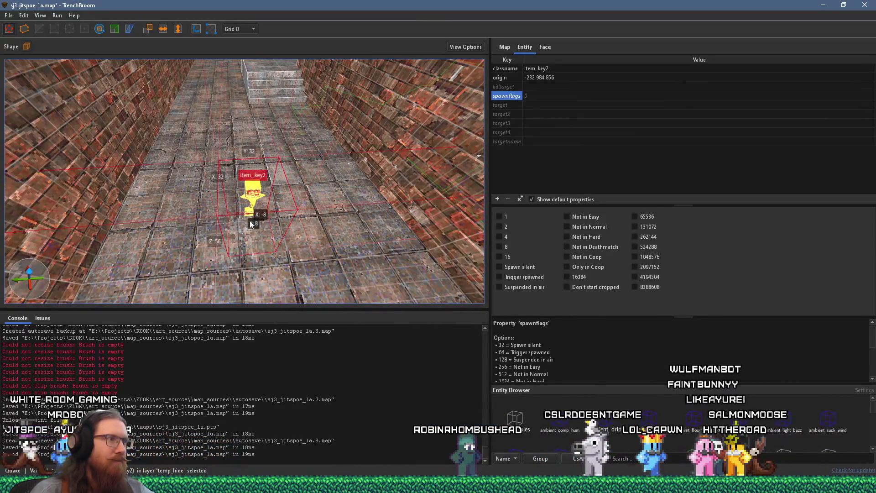
pyautogui.moveTo(251, 225); pyautogui.dragTo(279, 236)
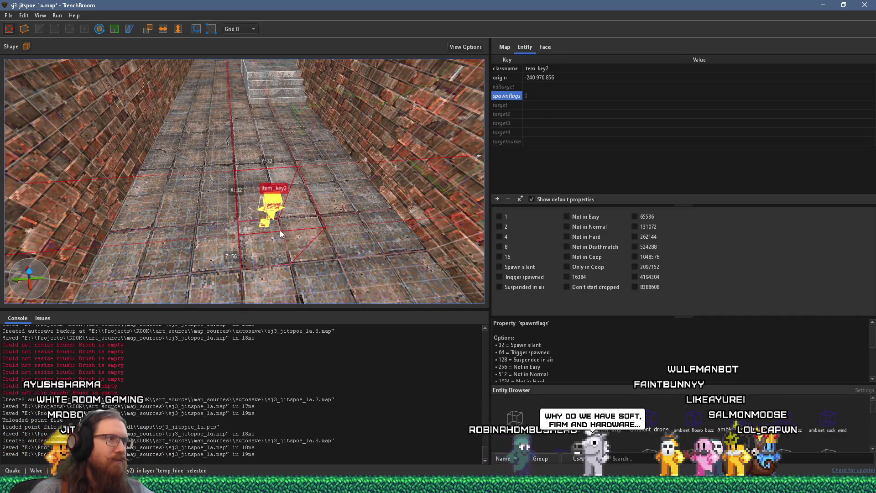
pyautogui.scroll(-3, 281, 234)
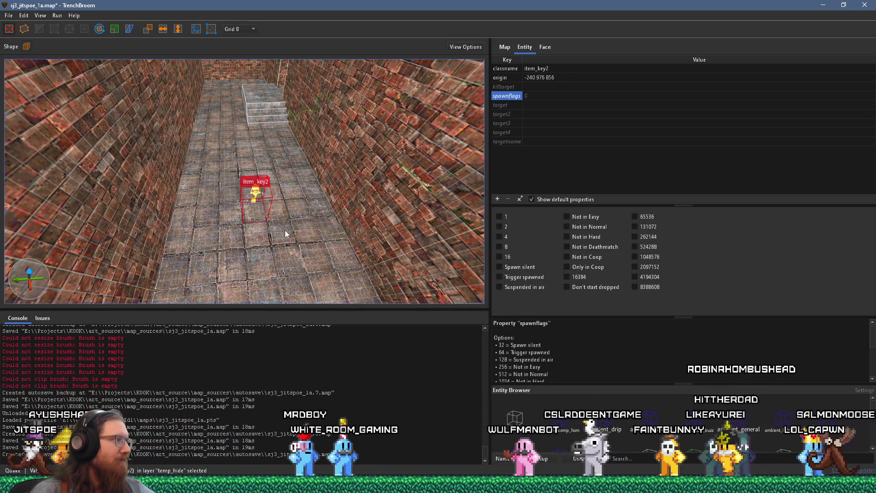
pyautogui.scroll(2, 286, 234)
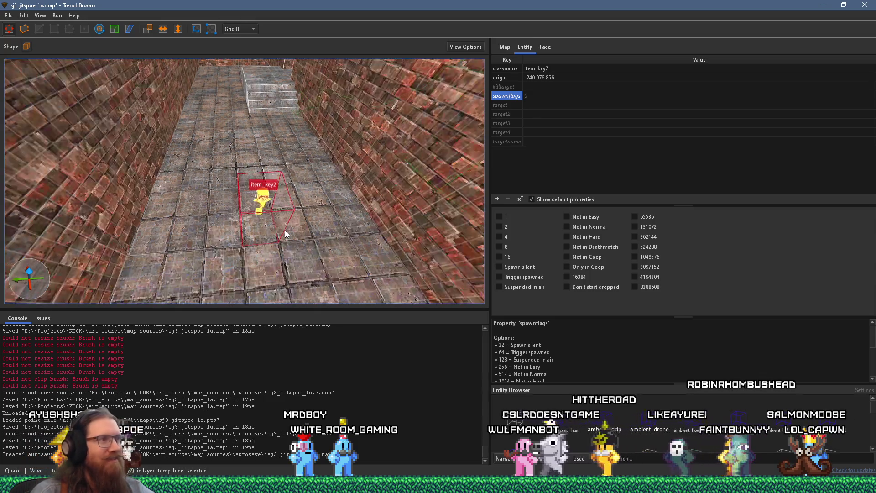